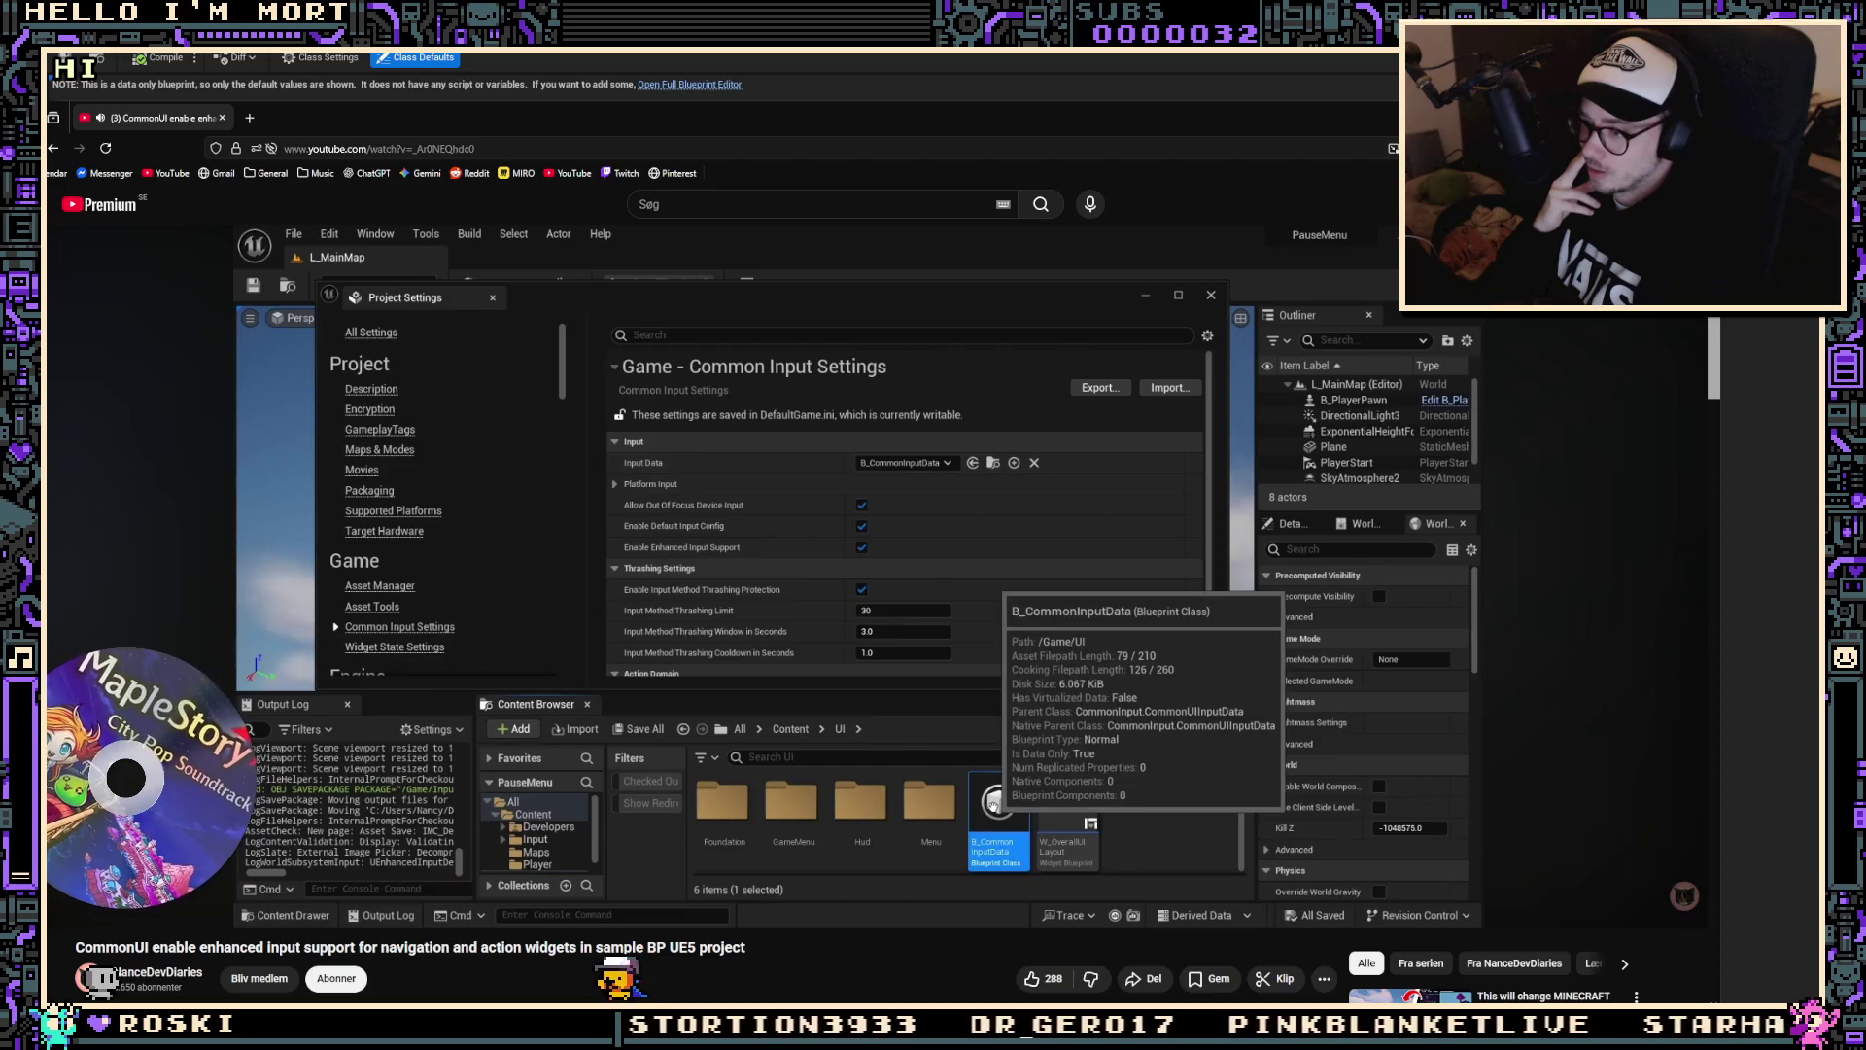
# Step: Pause the CommonUI tutorial video and bring up the project's Common Input Settings in Unreal
pyautogui.click(960, 483)
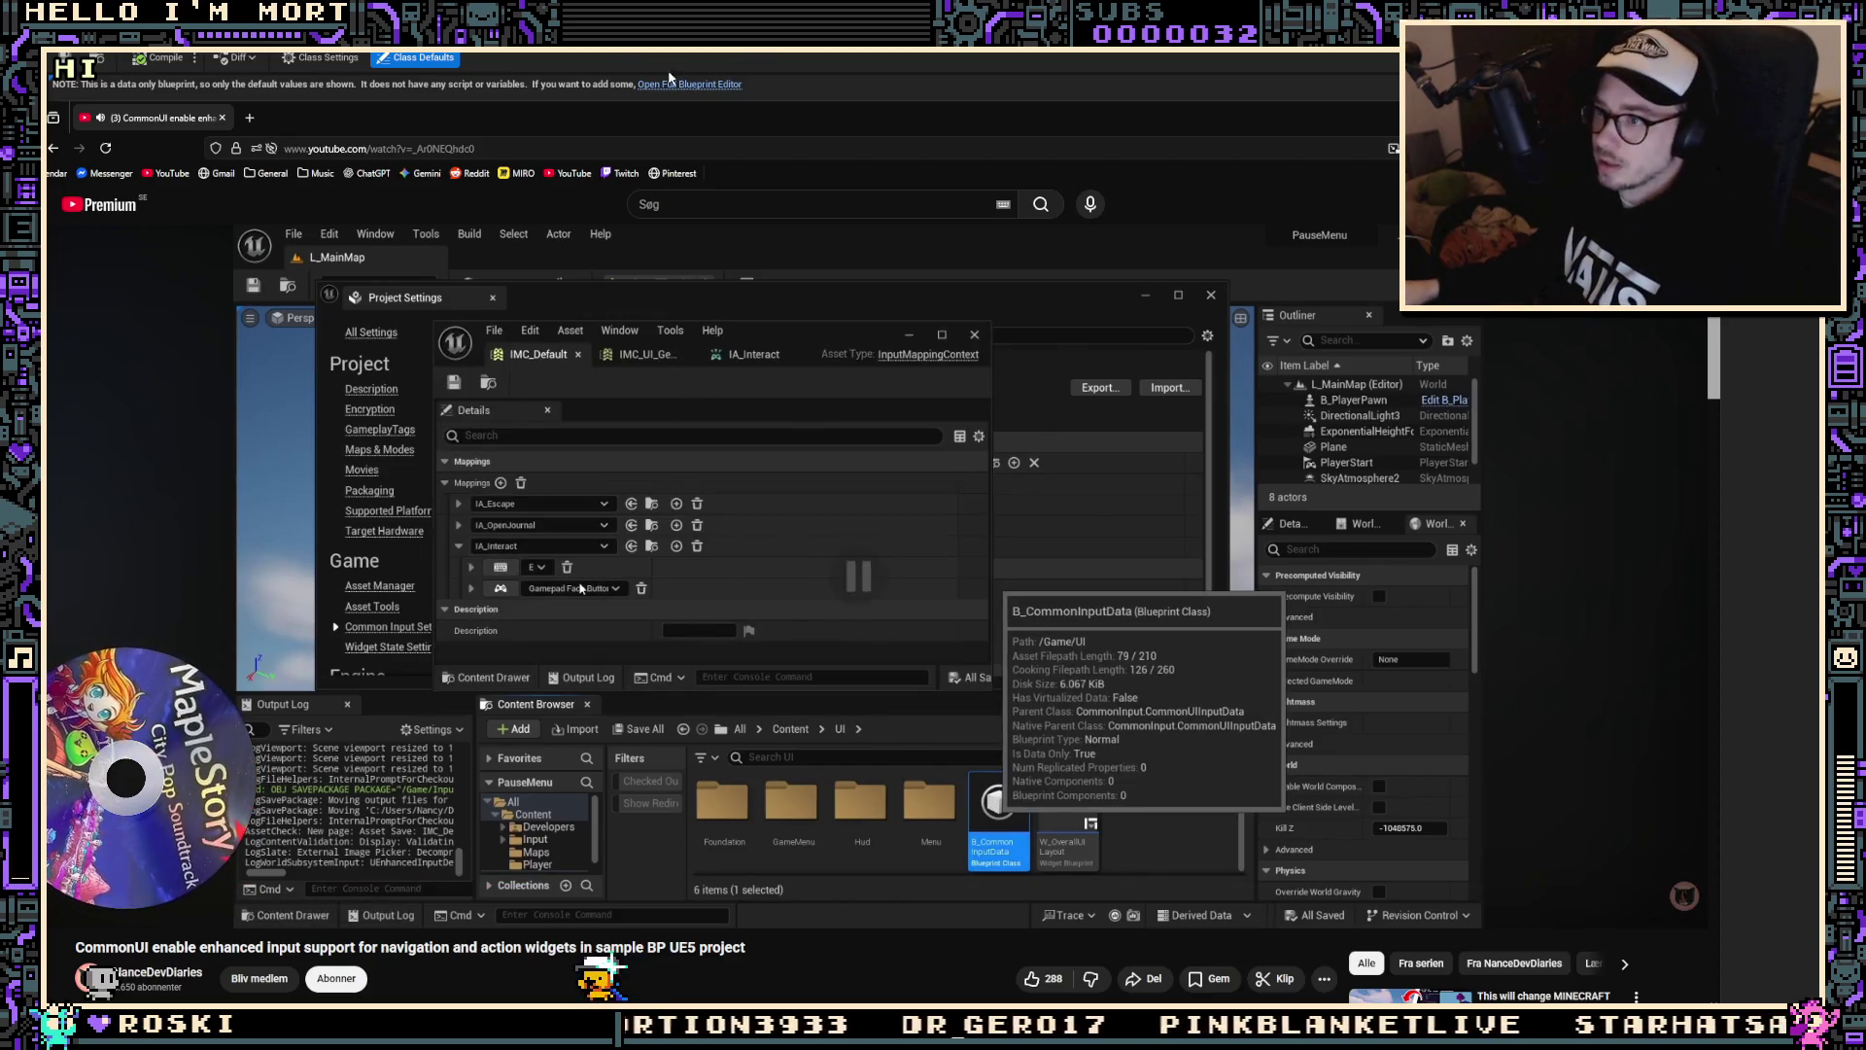
pyautogui.hotkey('alt', 'Tab')
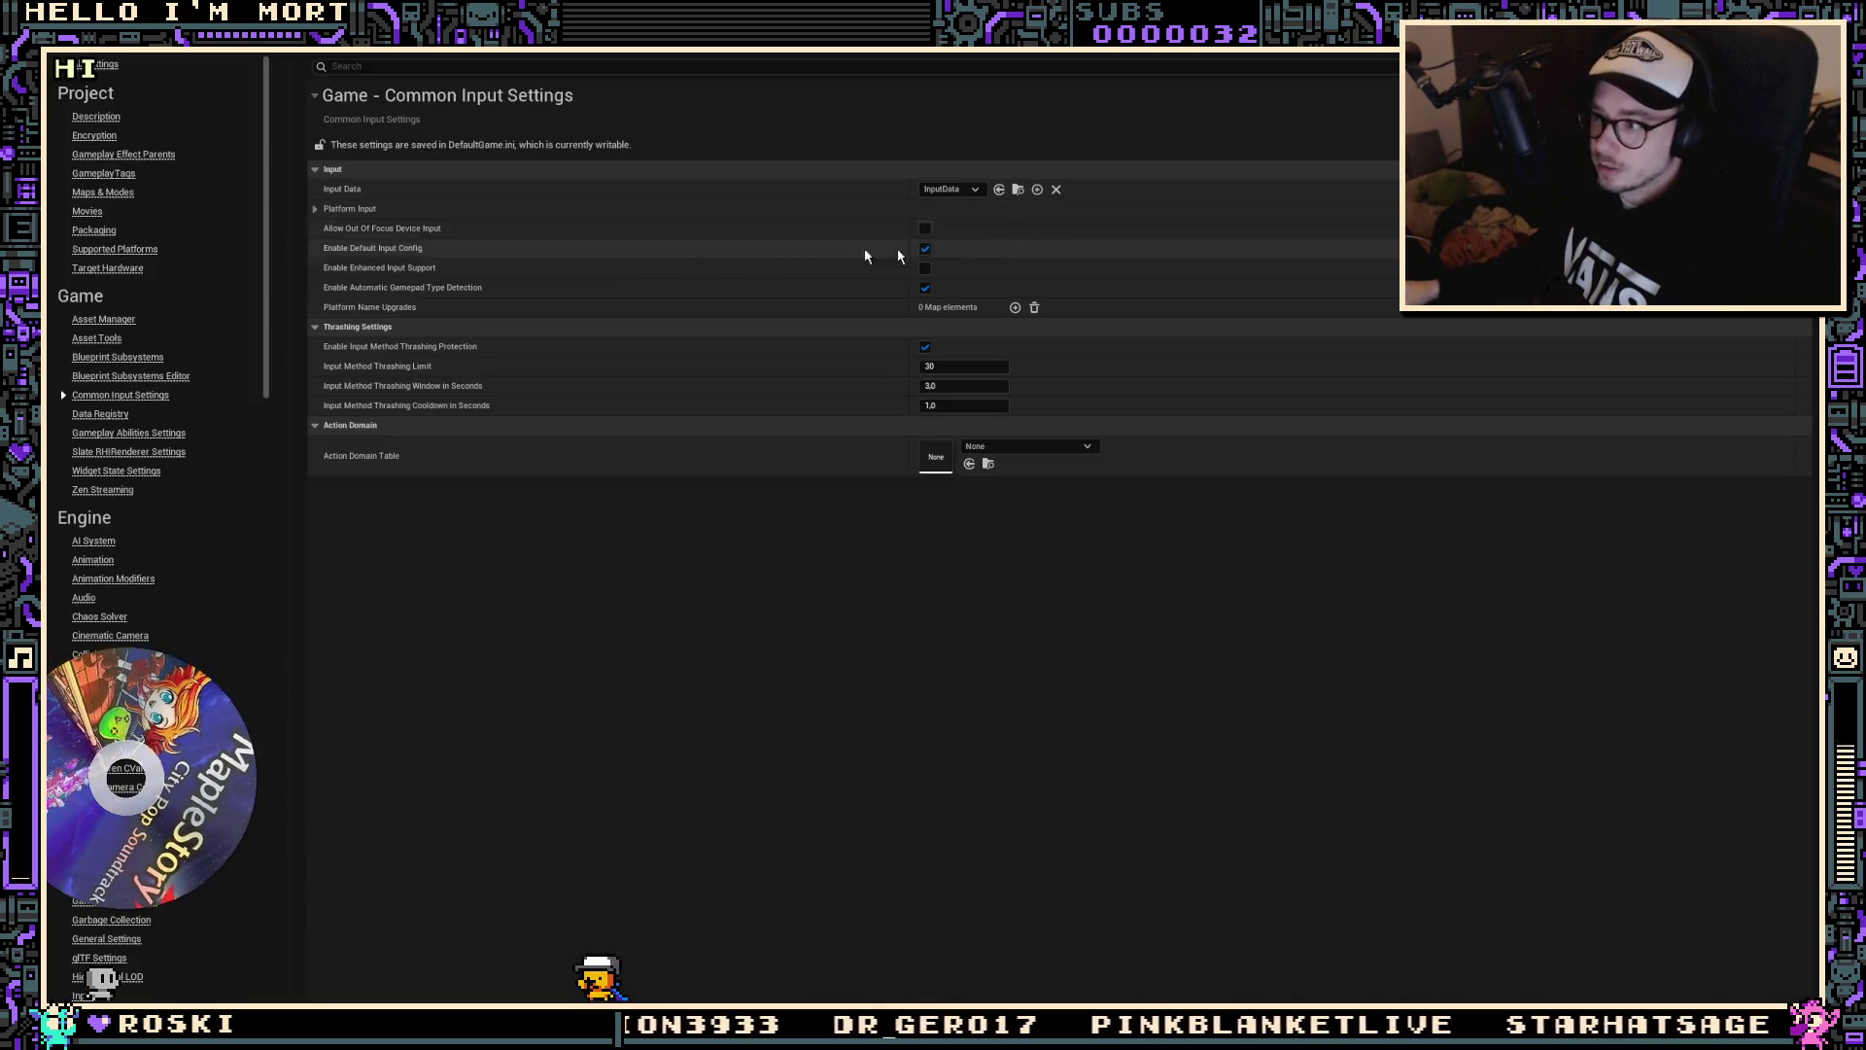
# Step: Compare with the tutorial and enable Allow Out Of Focus Device Input and Enhanced Input Support
pyautogui.hotkey('alt', 'Tab')
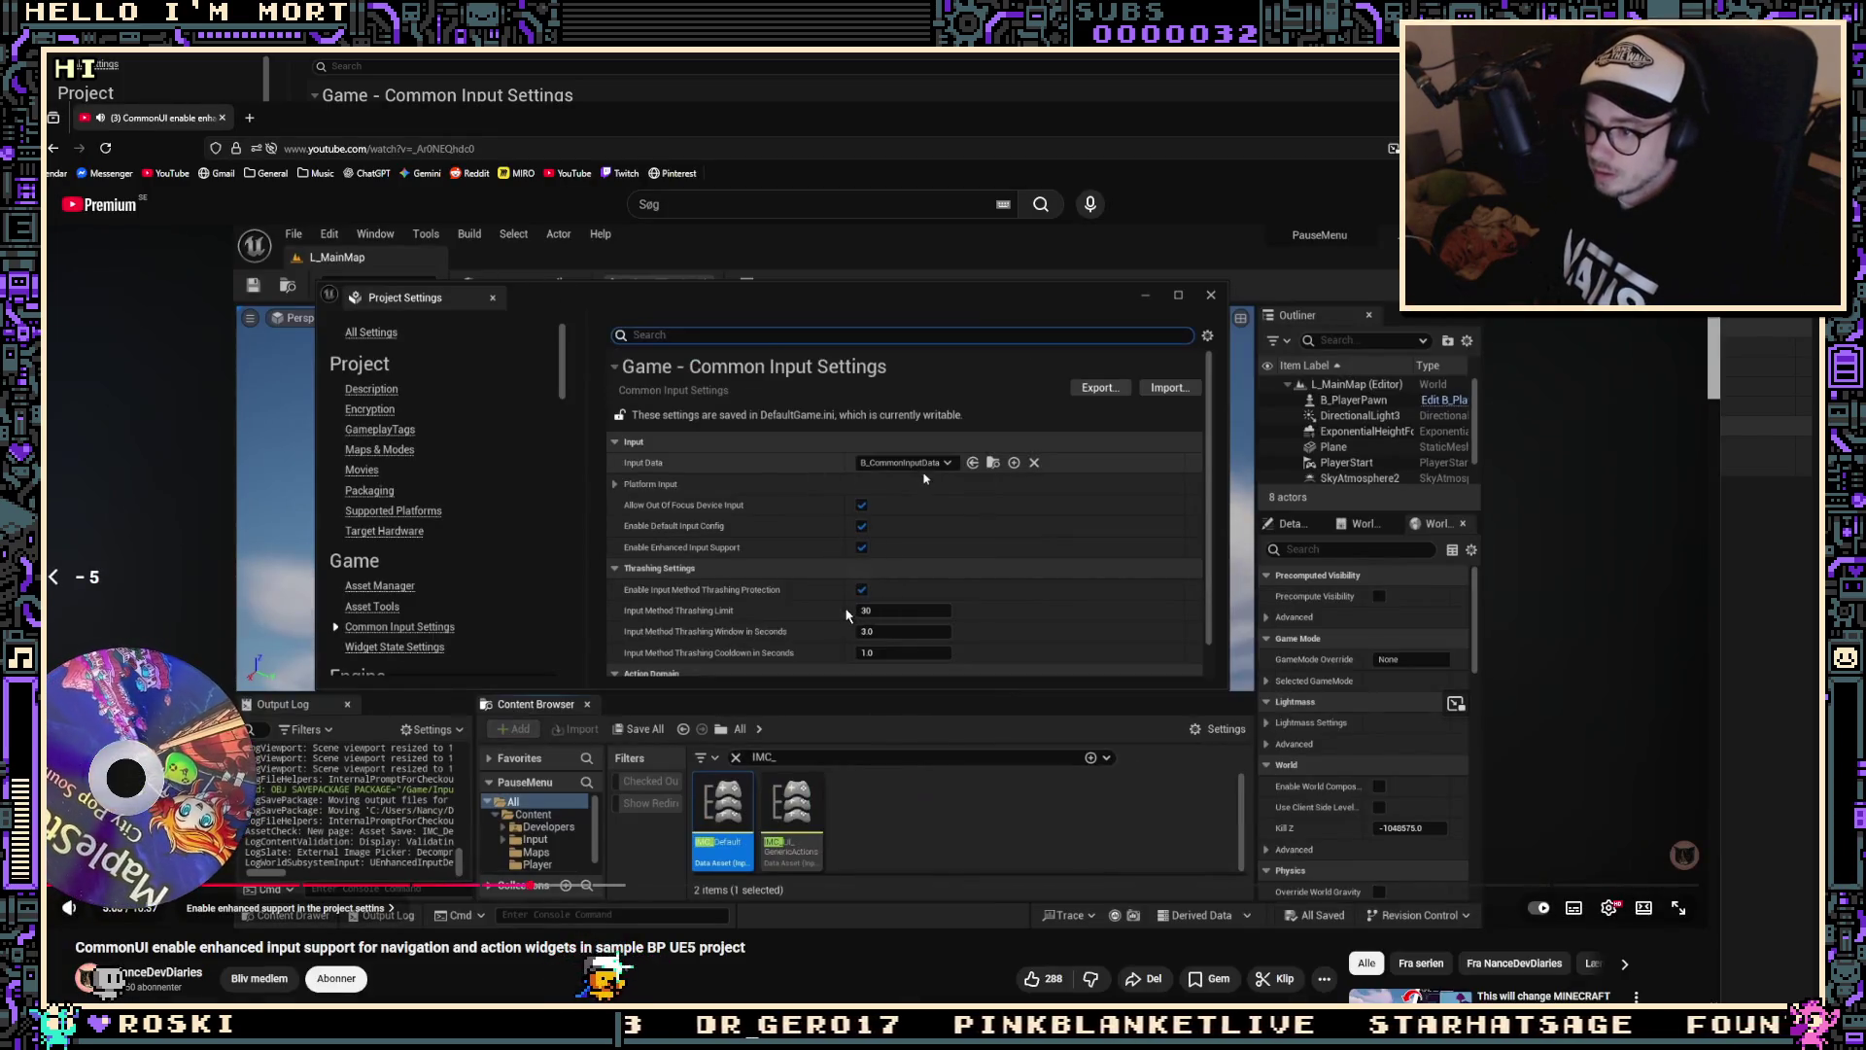
pyautogui.click(846, 614)
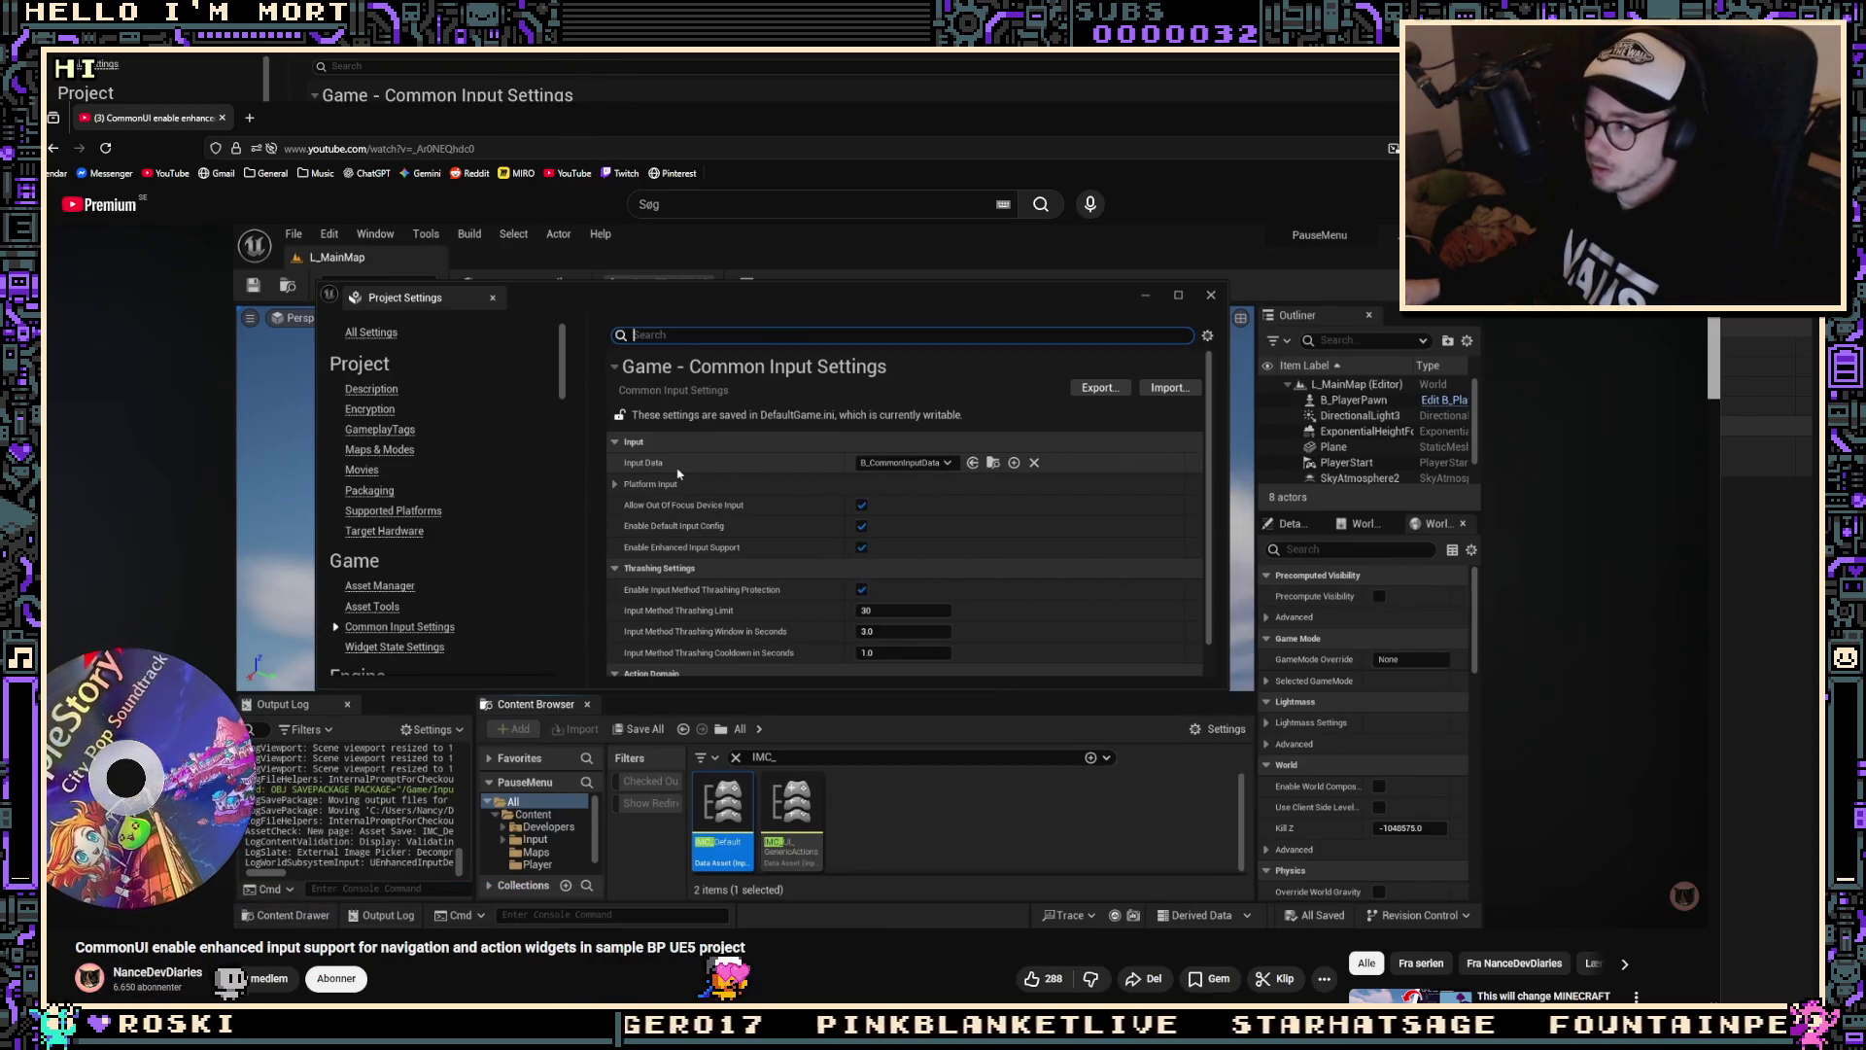
pyautogui.hotkey('alt', 'Tab')
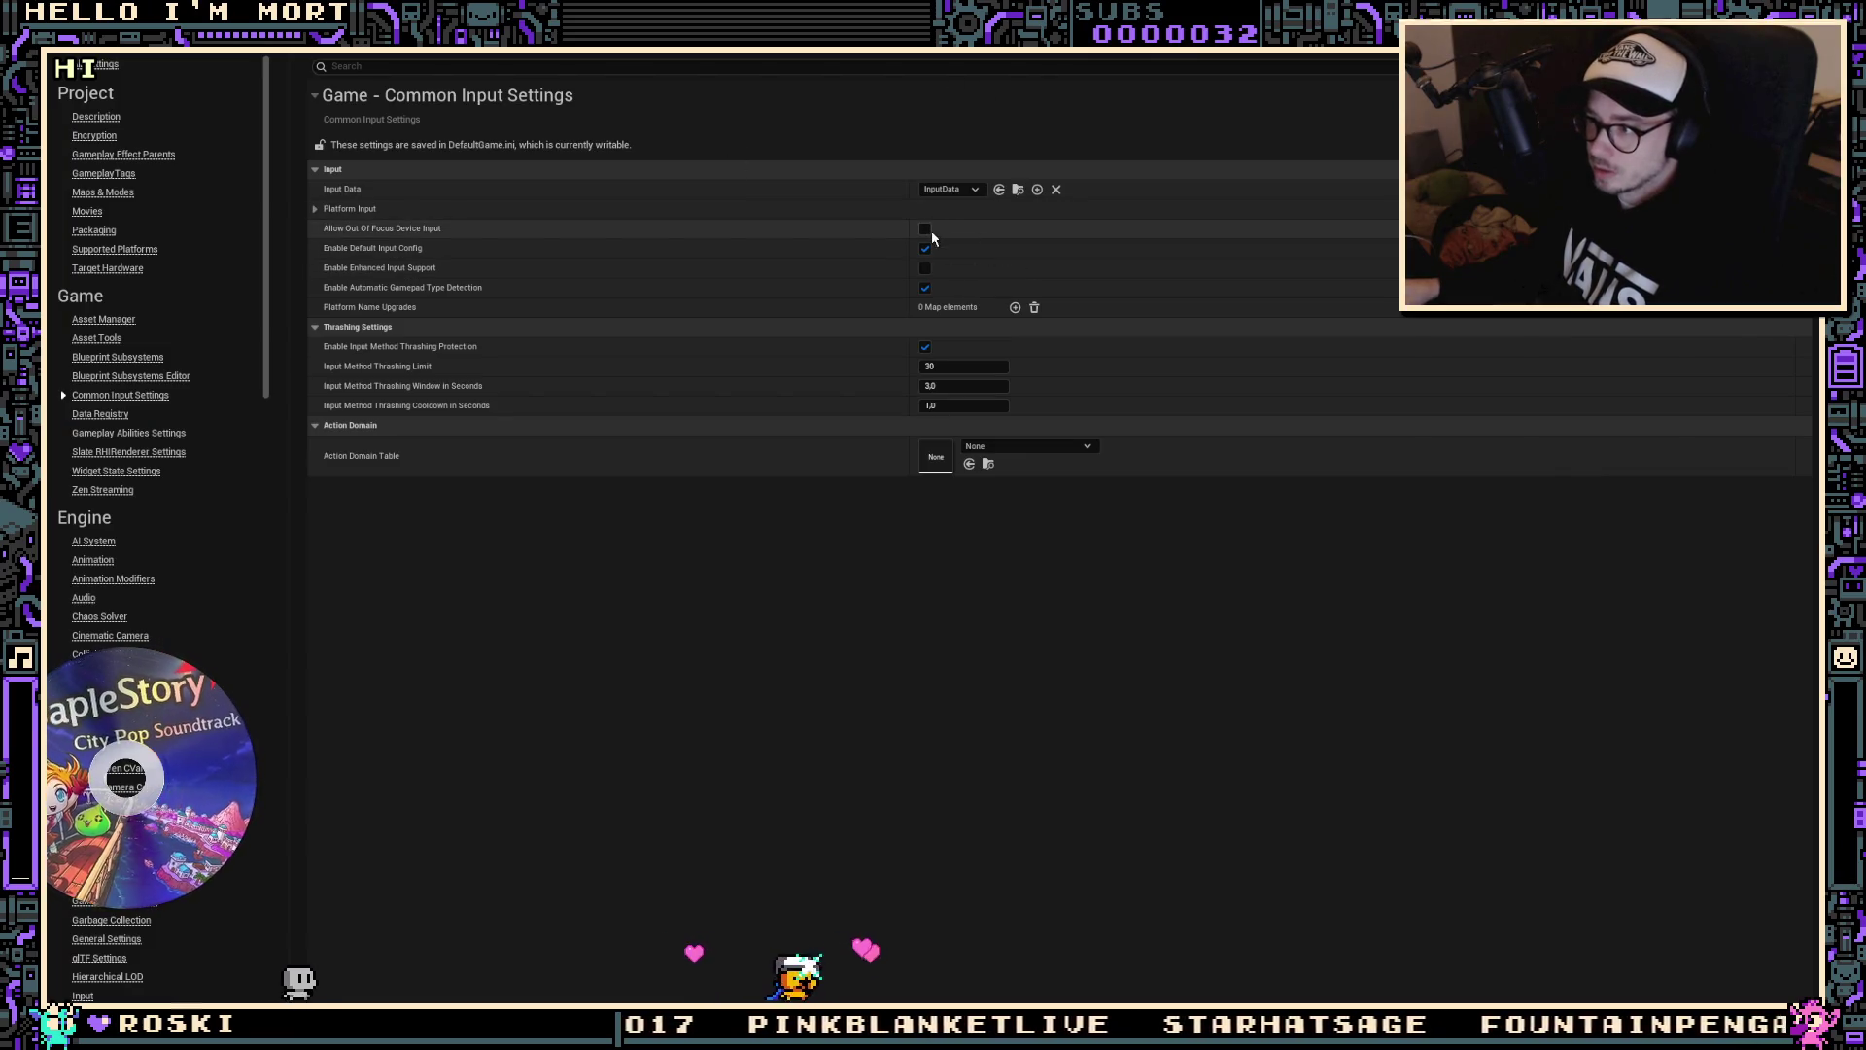
pyautogui.hotkey('alt', 'Tab')
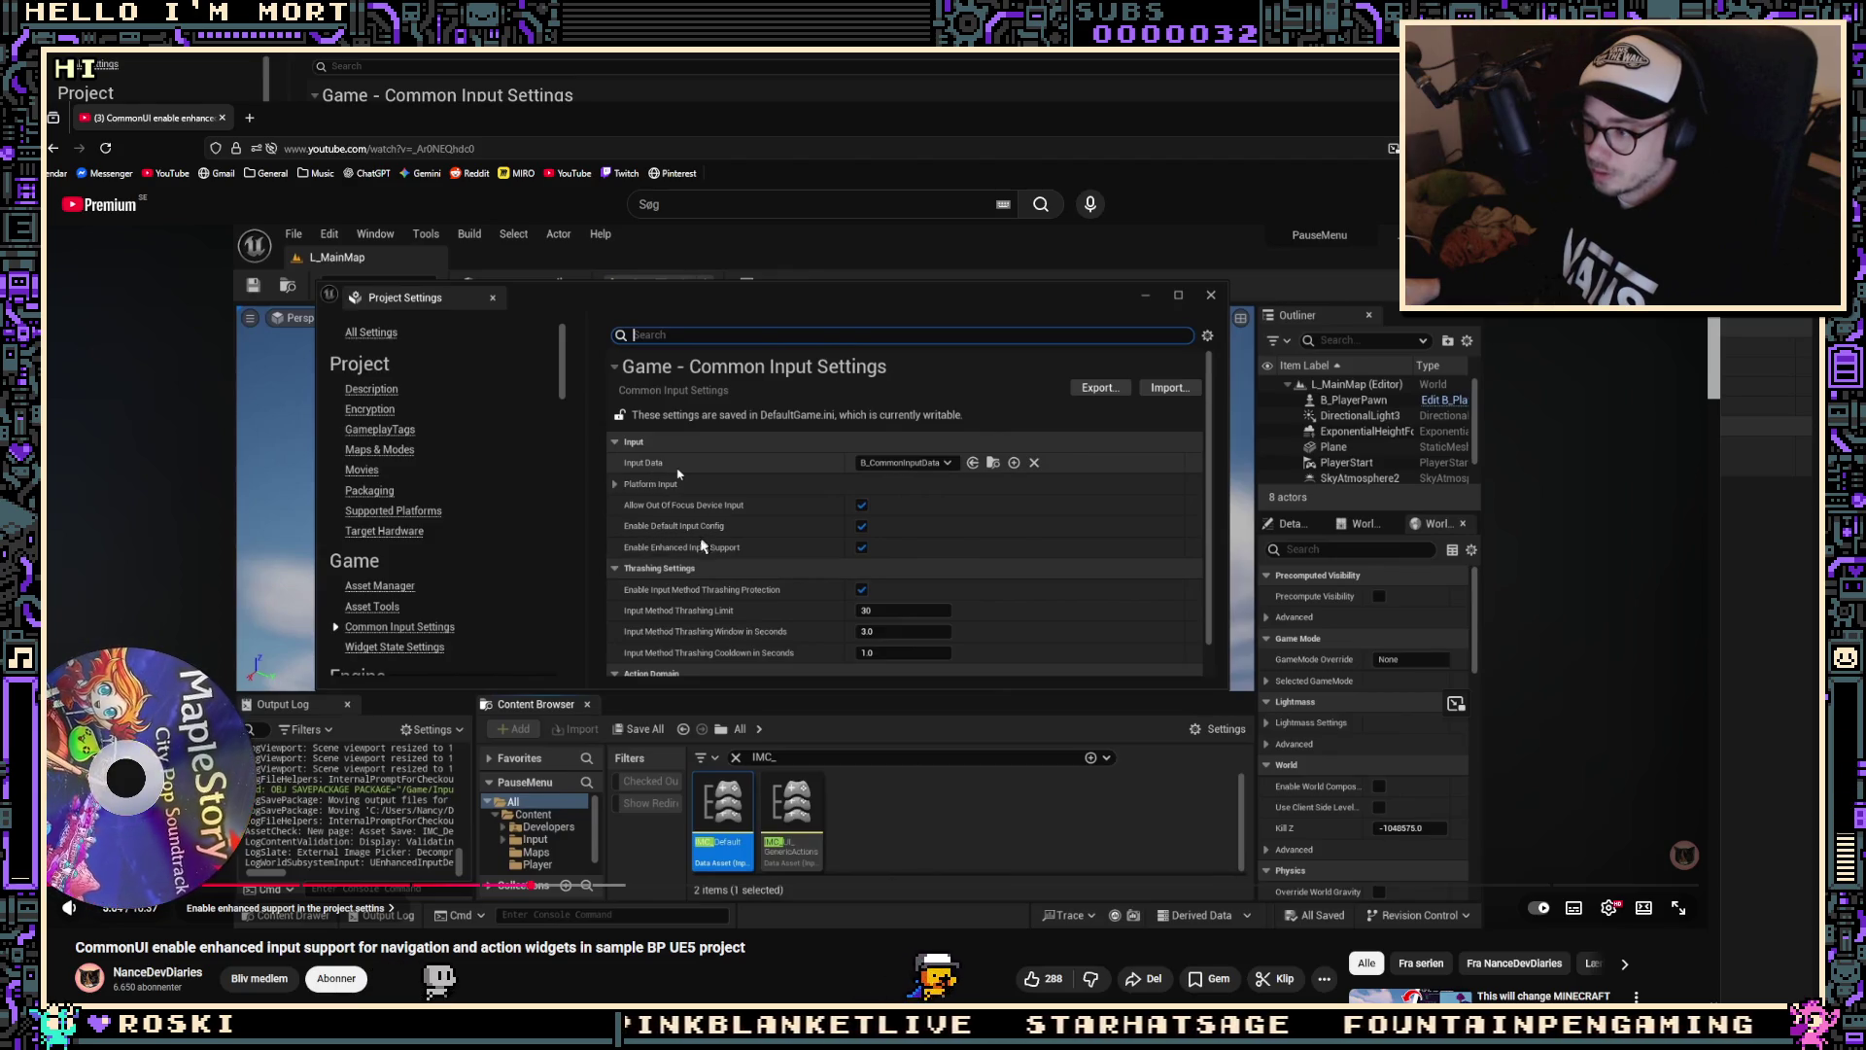
pyautogui.hotkey('alt', 'Tab')
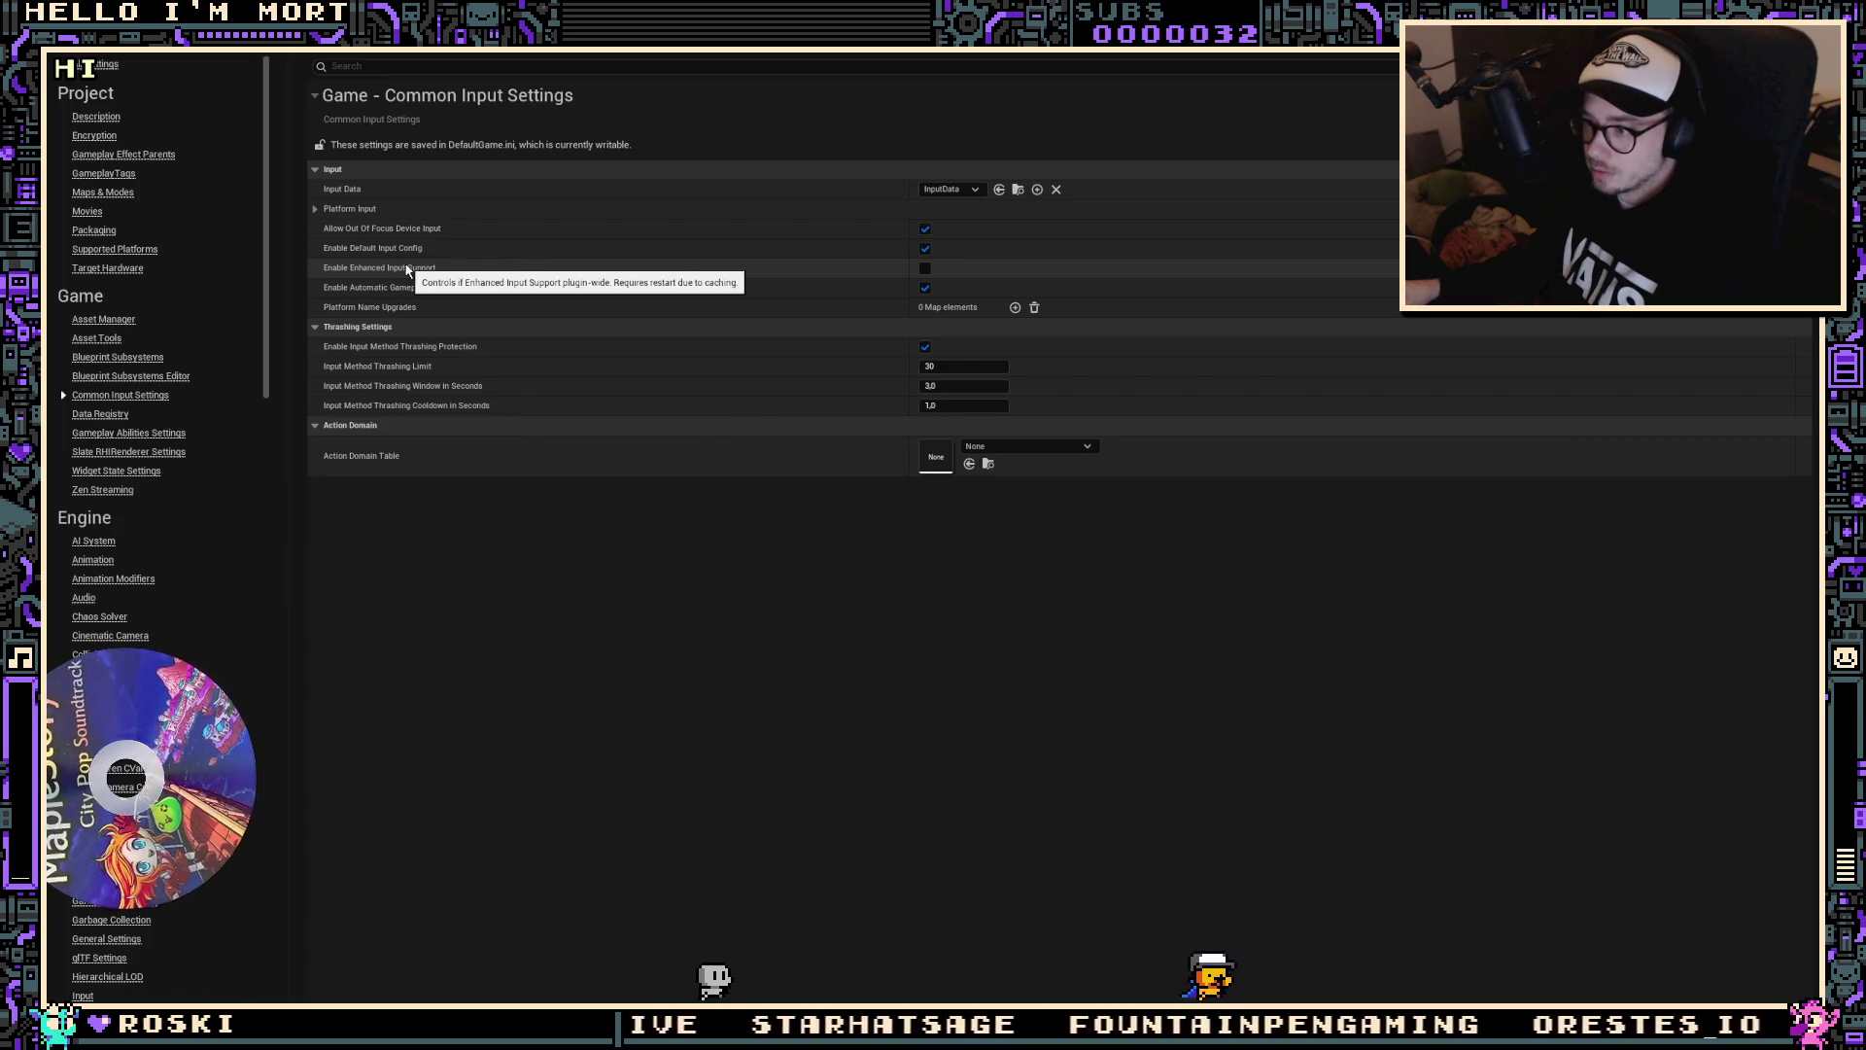
pyautogui.hotkey('alt', 'Tab')
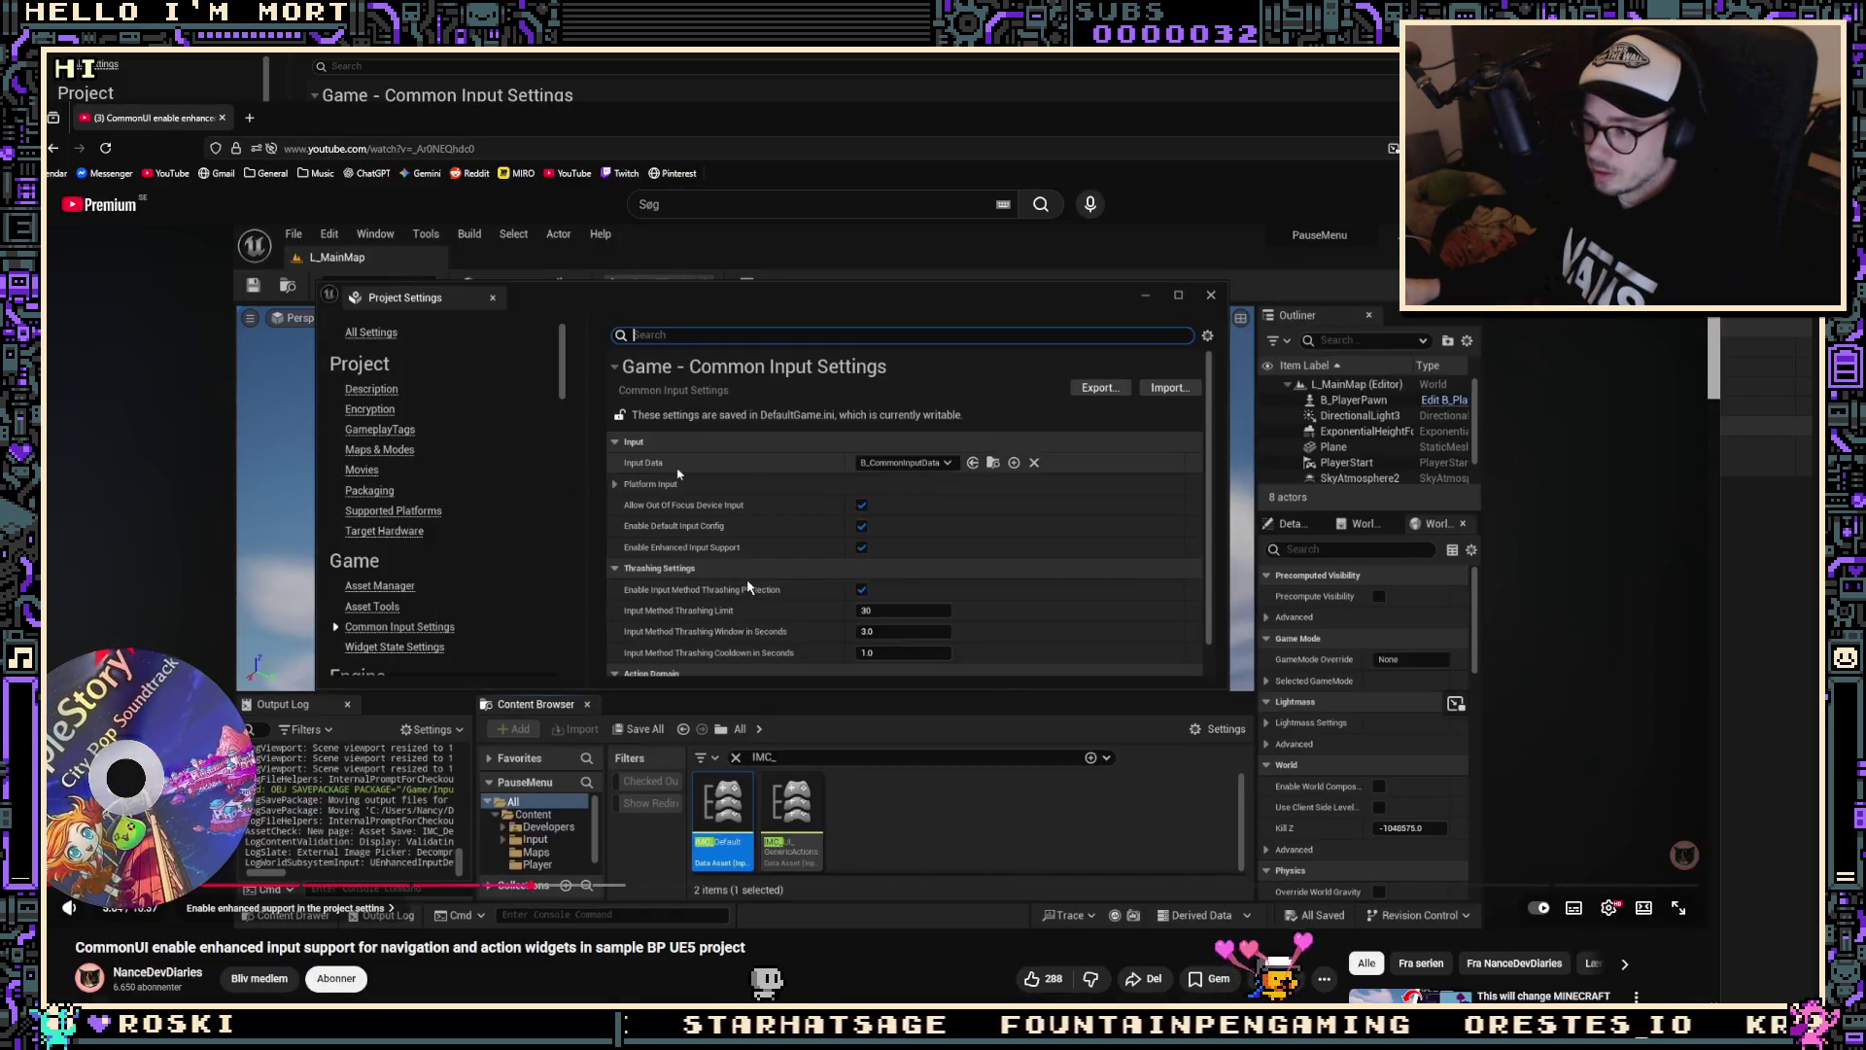
pyautogui.hotkey('alt', 'Tab')
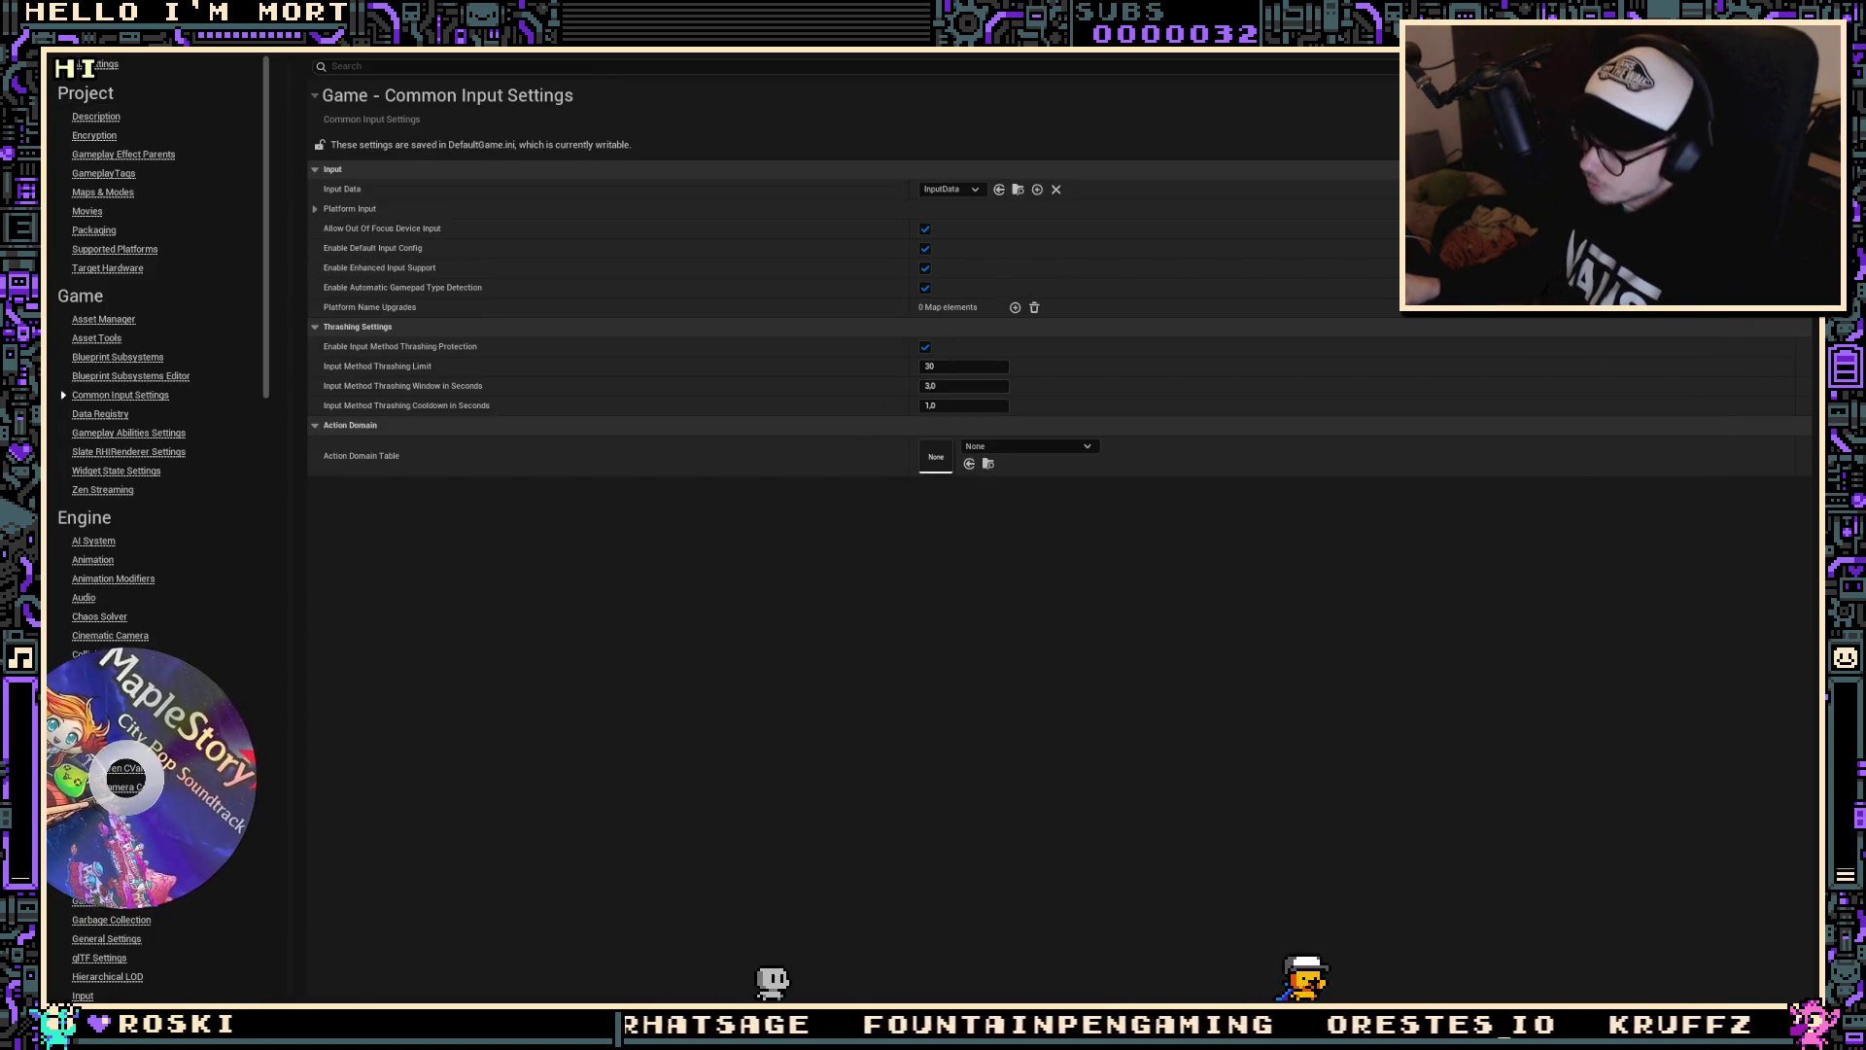
# Step: Save Gameplay_Base_PC with Save Selected, check the tutorial, and return to the level editor
pyautogui.hotkey('ctrl', 'shift', 's')
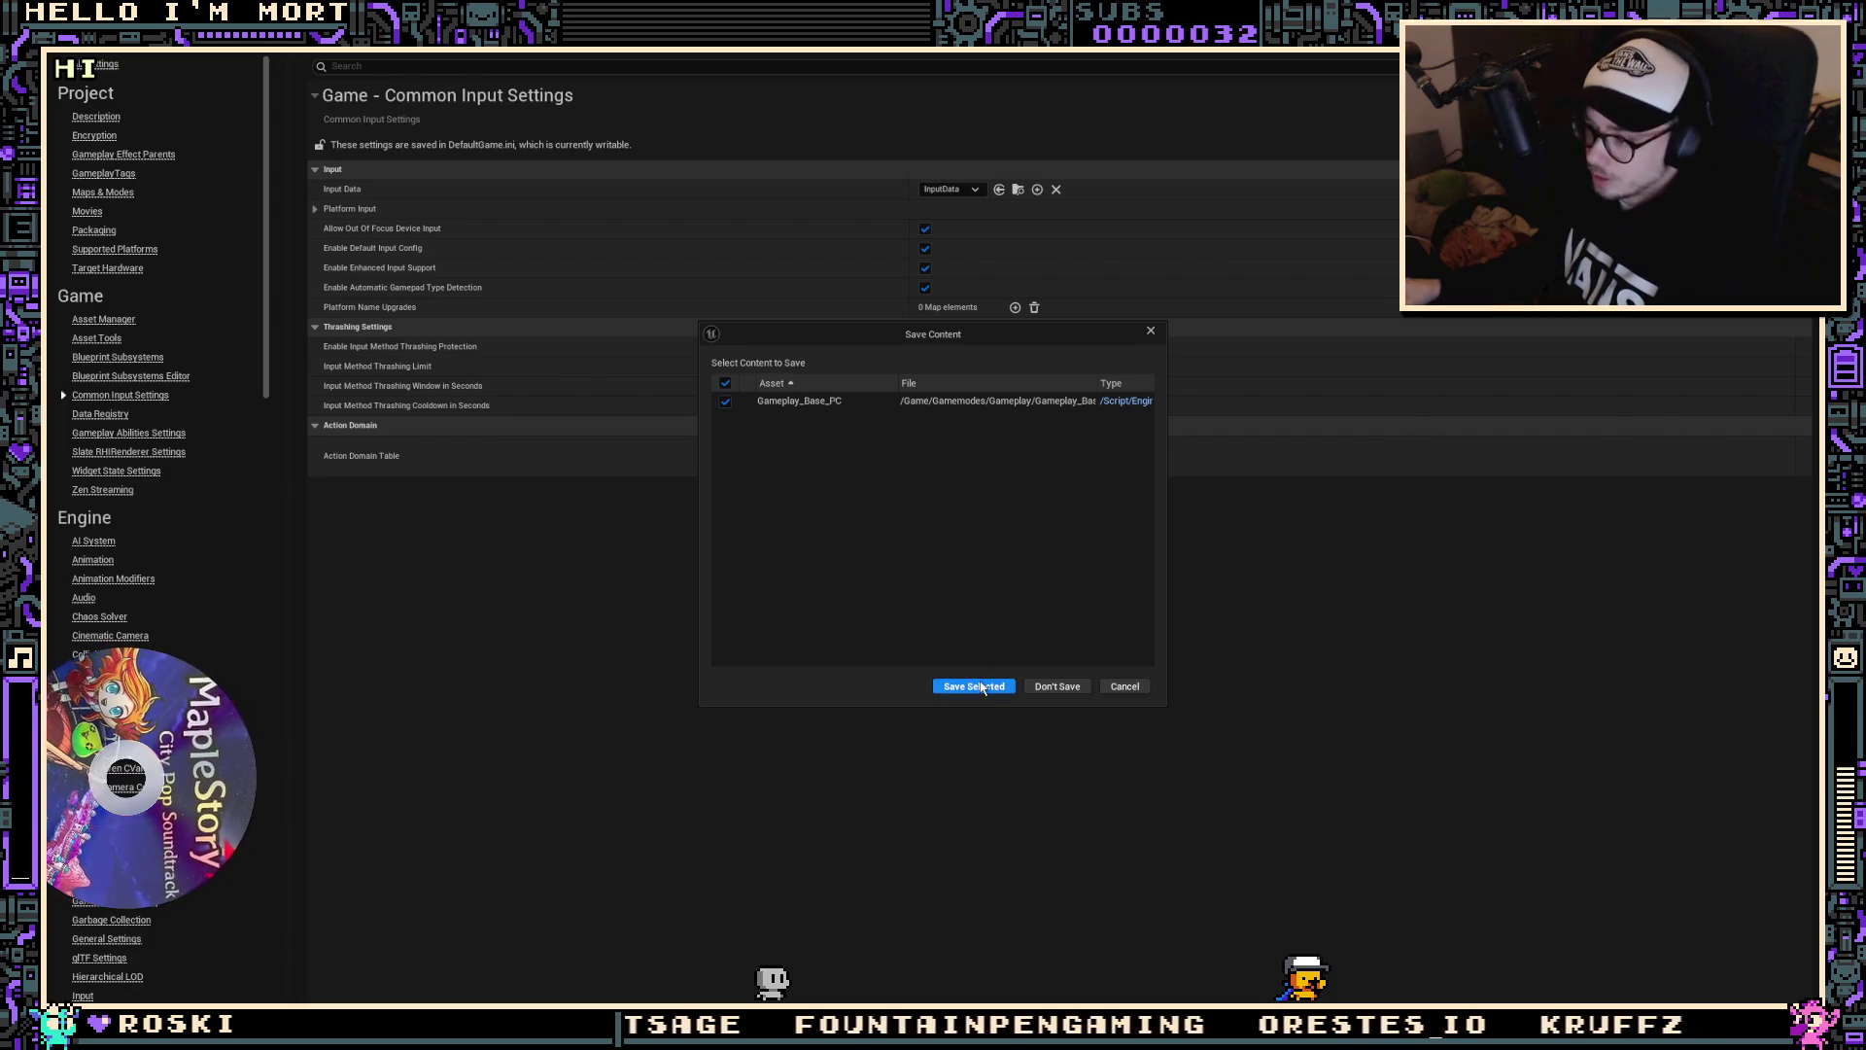
pyautogui.click(975, 685)
pyautogui.hotkey('alt', 'Tab')
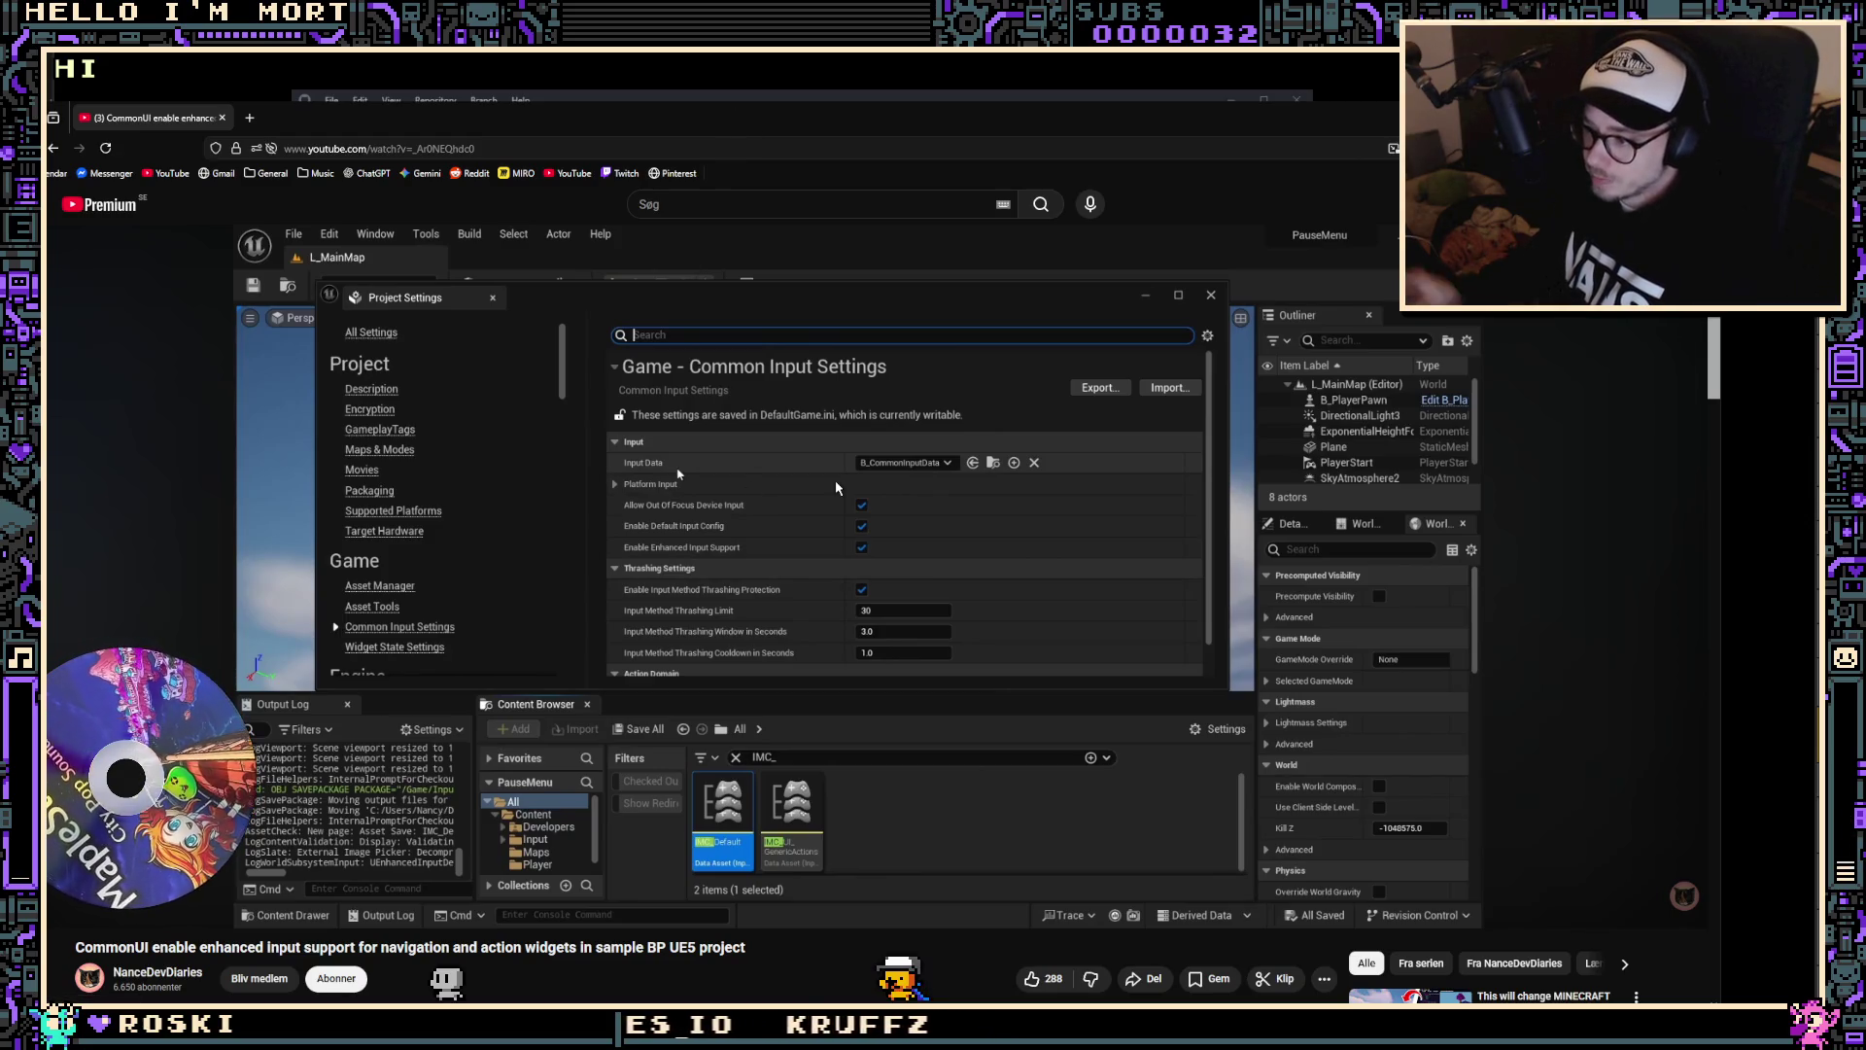
pyautogui.hotkey('alt', 'Tab')
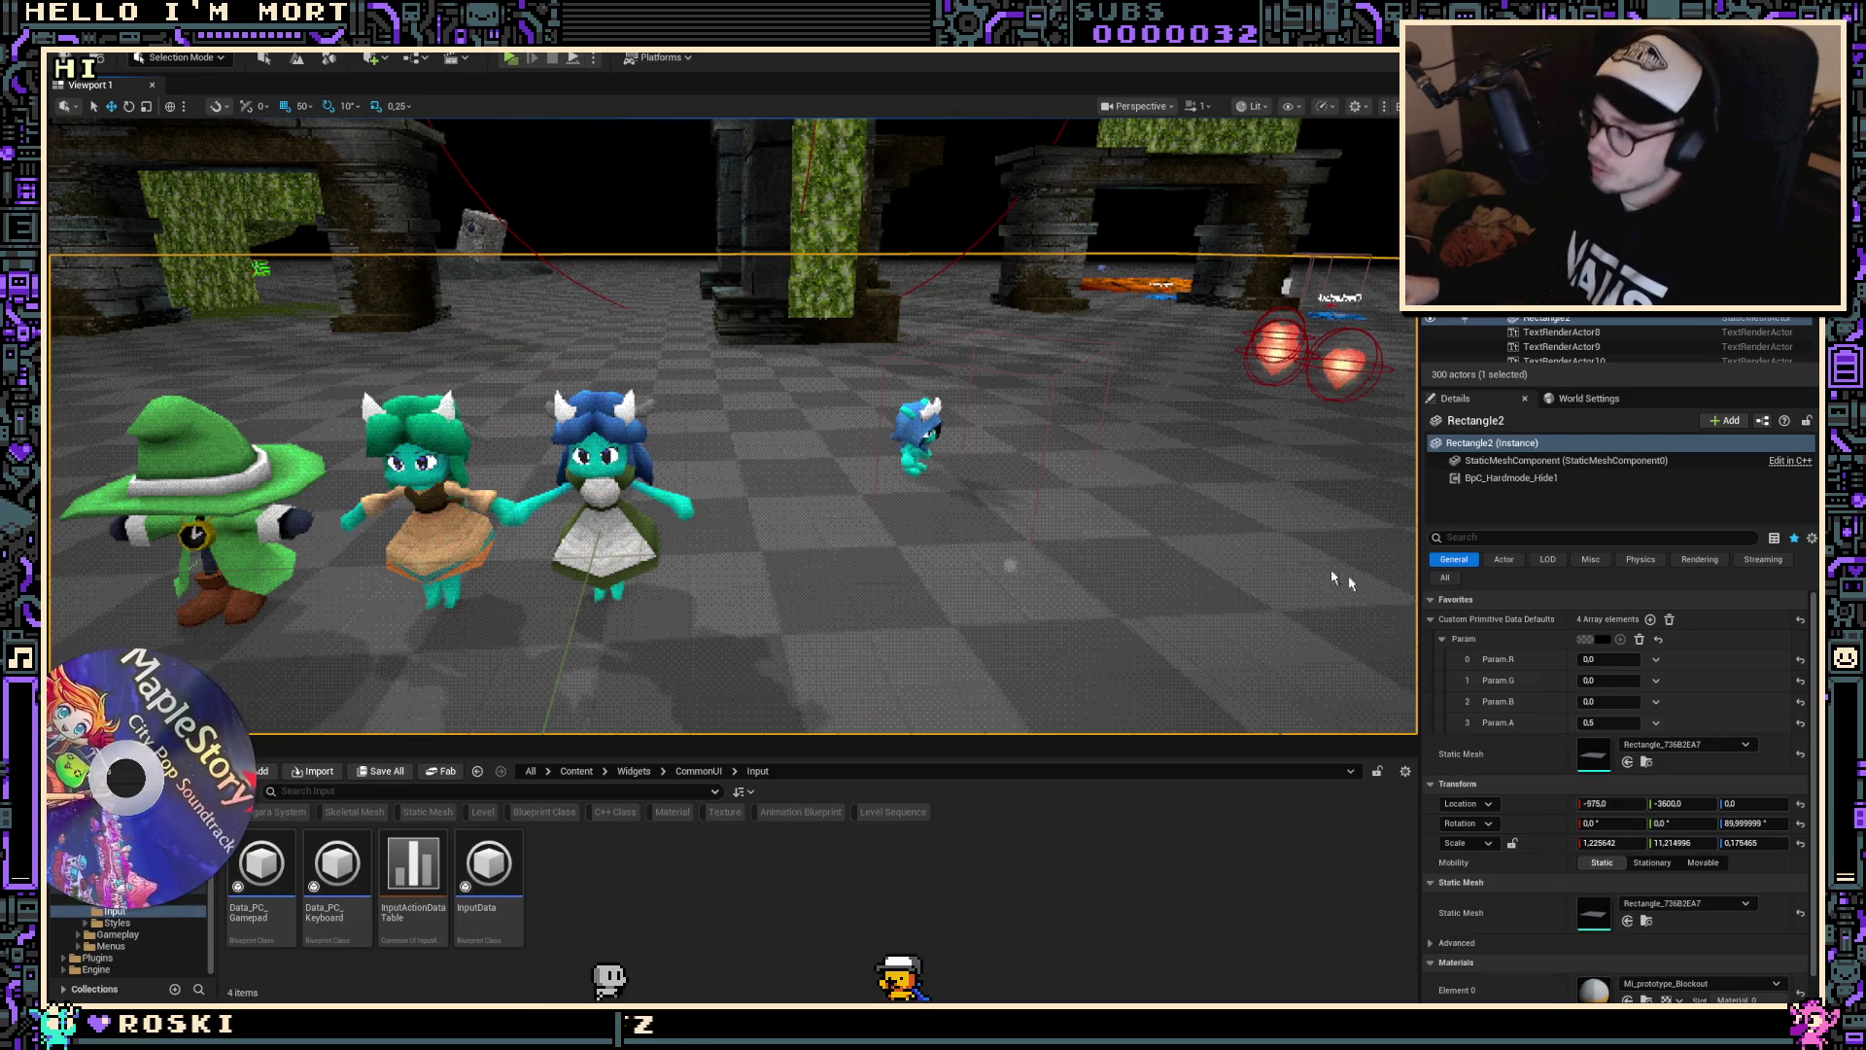
# Step: Set InputData's Enhanced Input Click Action to IA_Dialogue_Speedup
pyautogui.hotkey('alt', 'Tab')
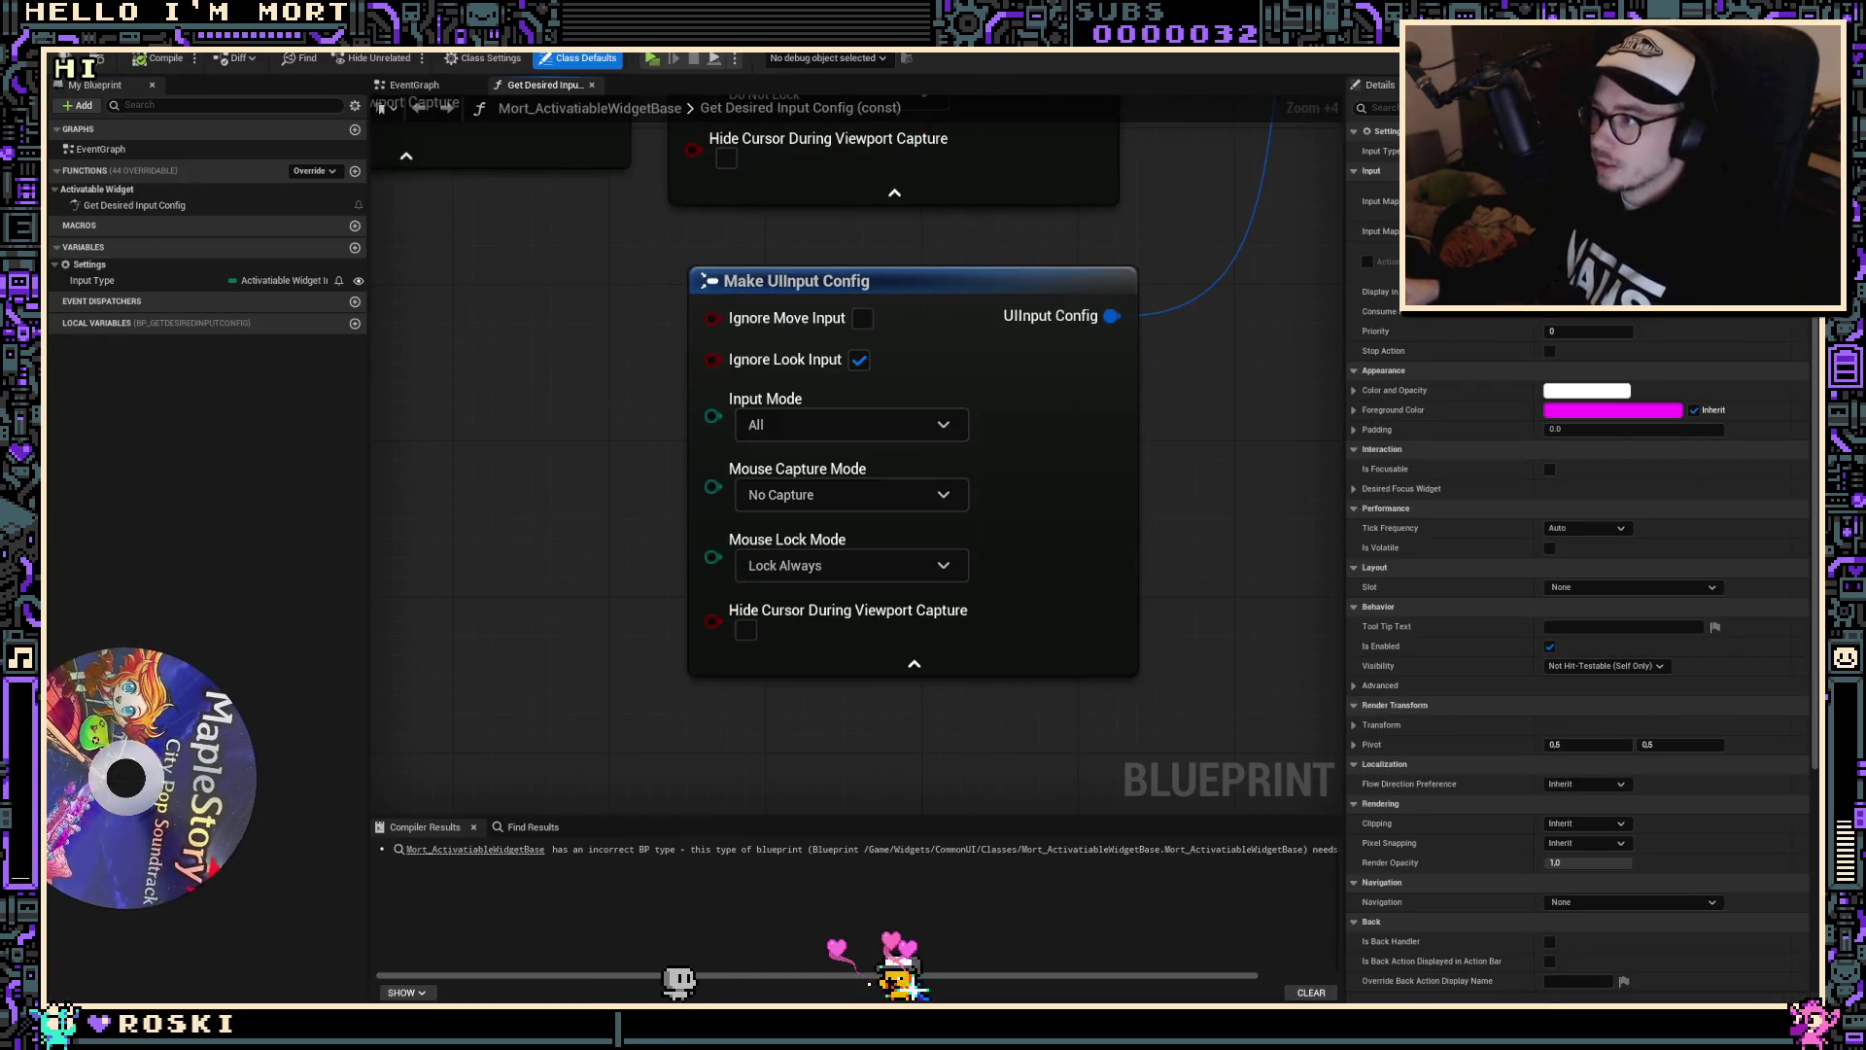
pyautogui.hotkey('alt', 'Tab')
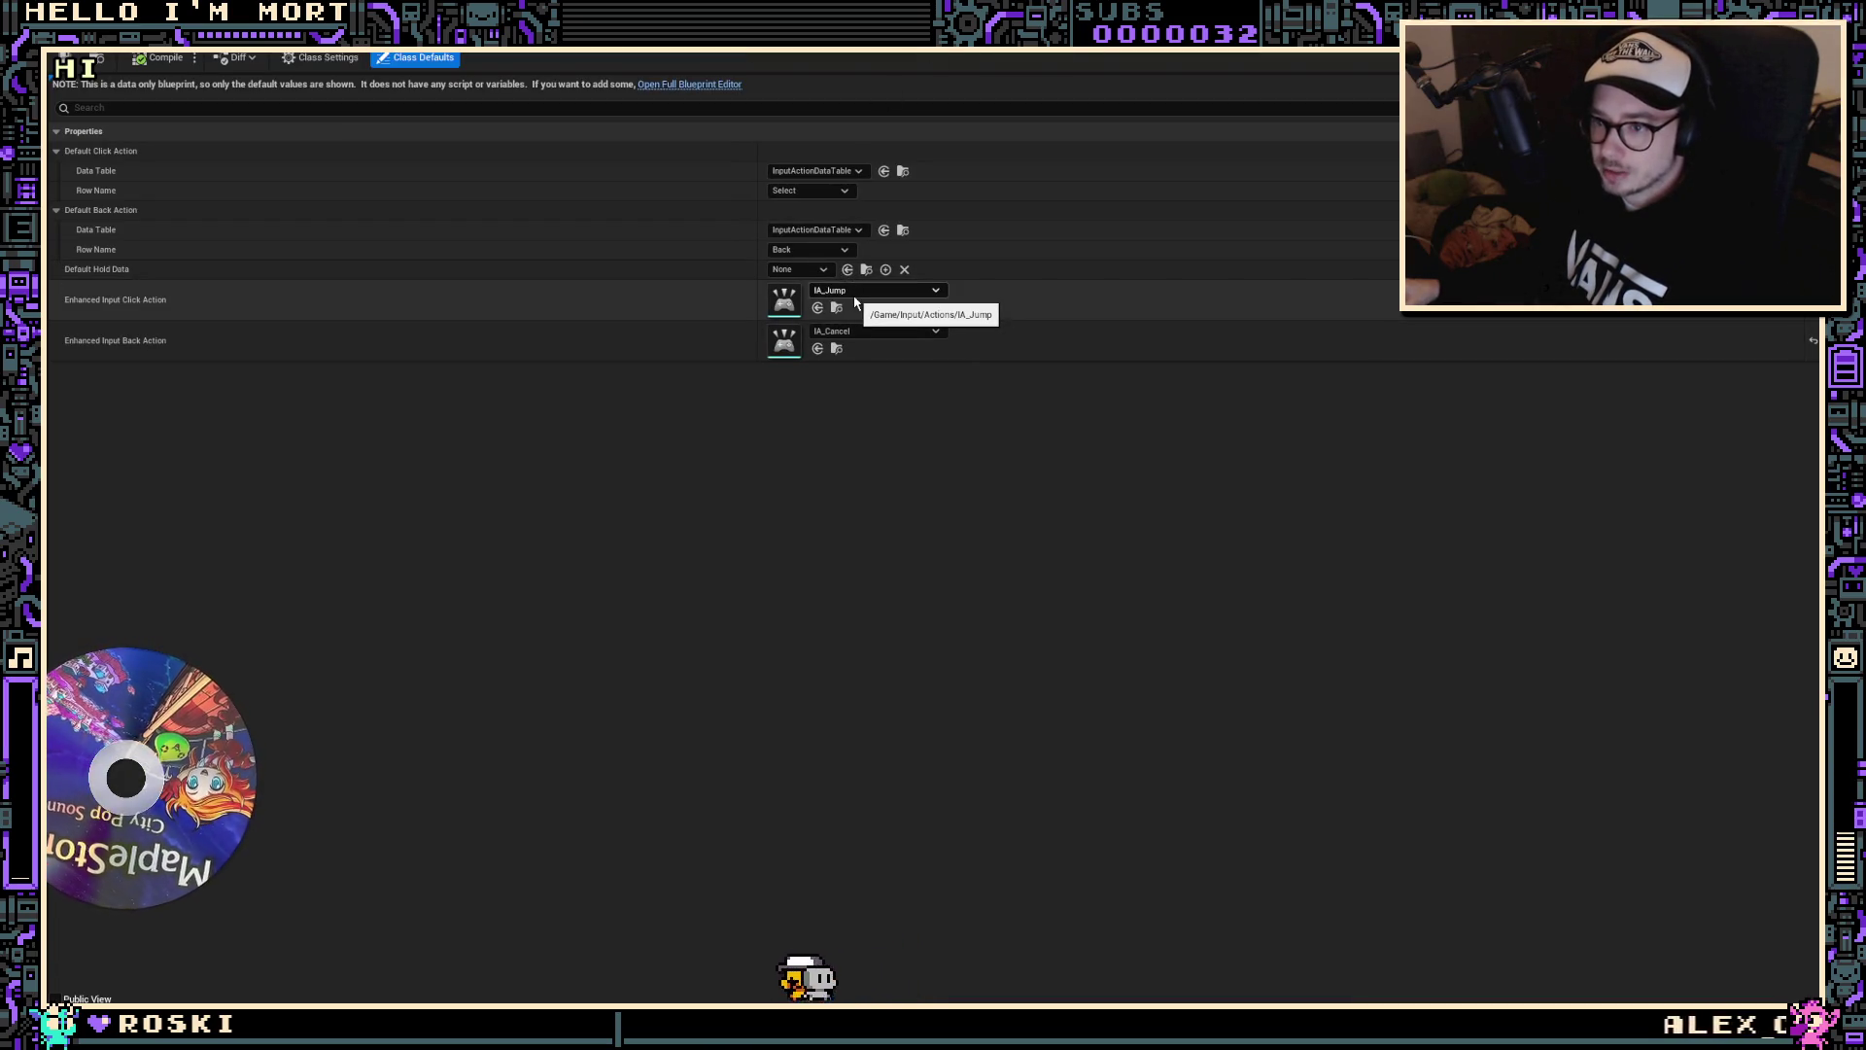
pyautogui.click(855, 292)
pyautogui.write('dialog')
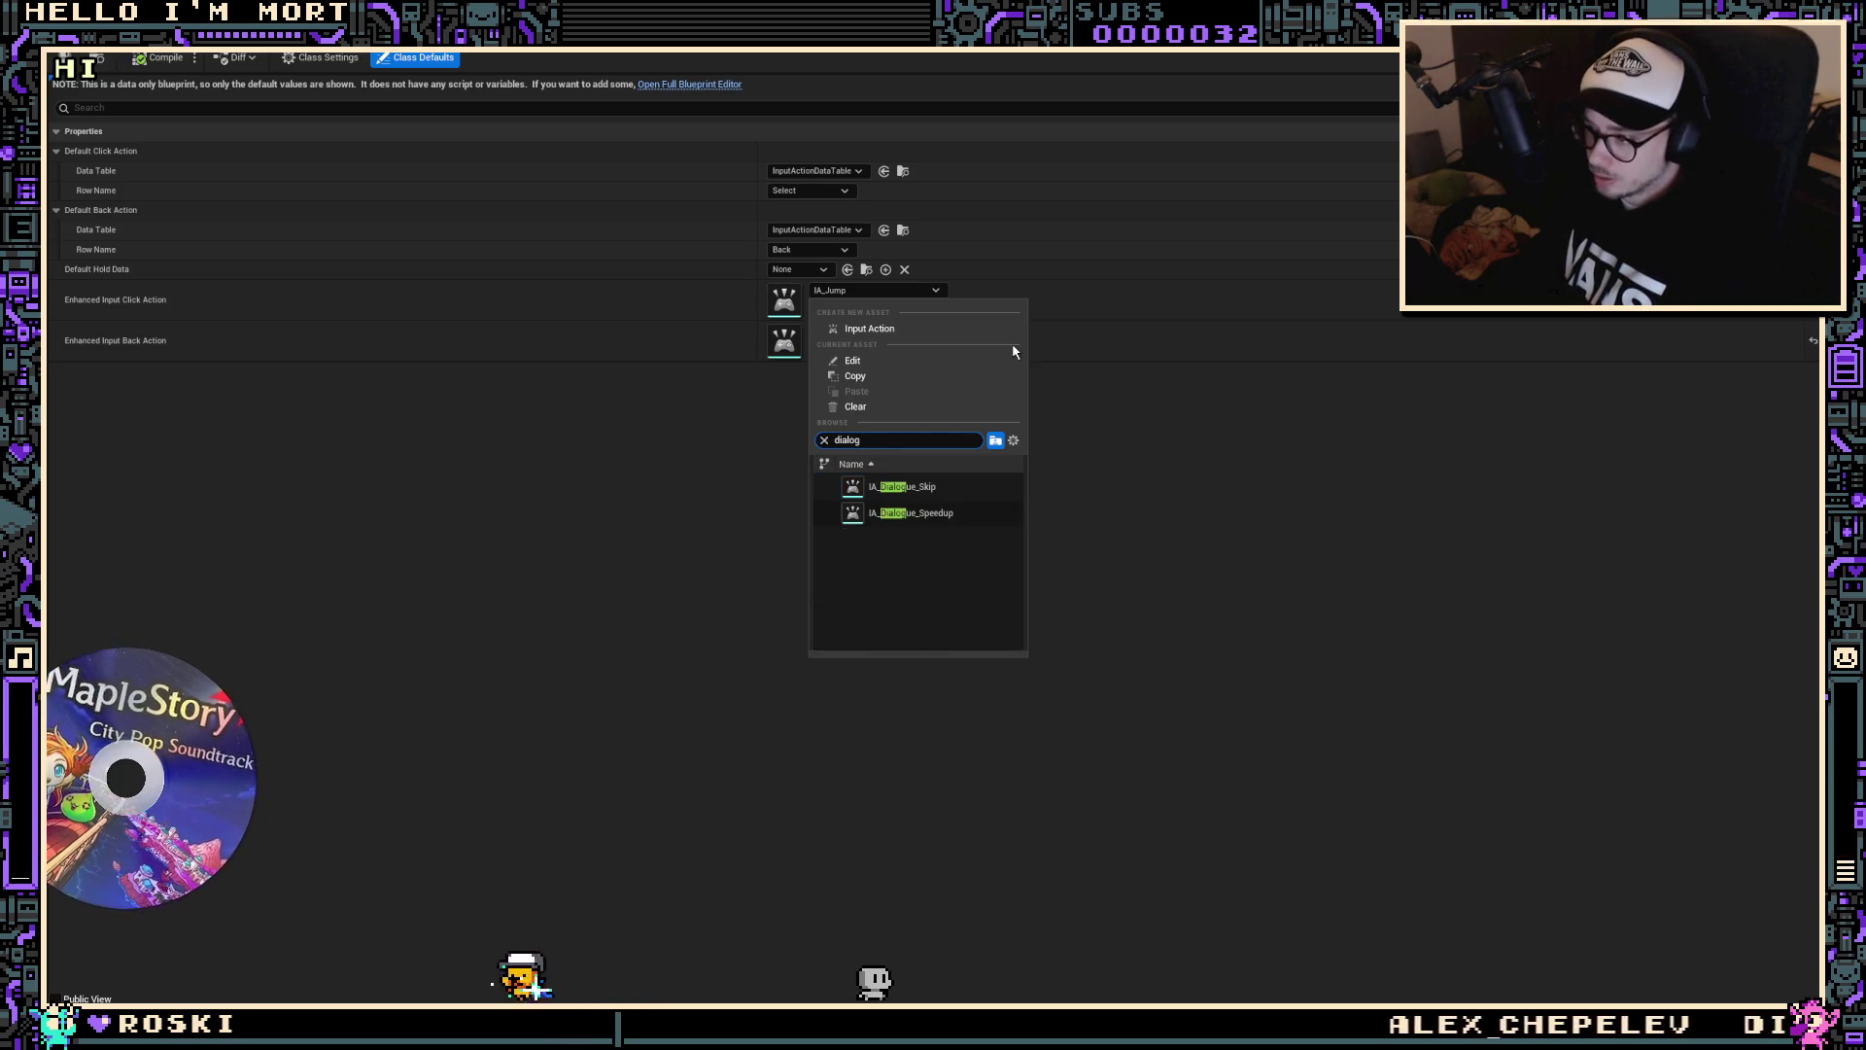
pyautogui.press('Down')
pyautogui.press('Down')
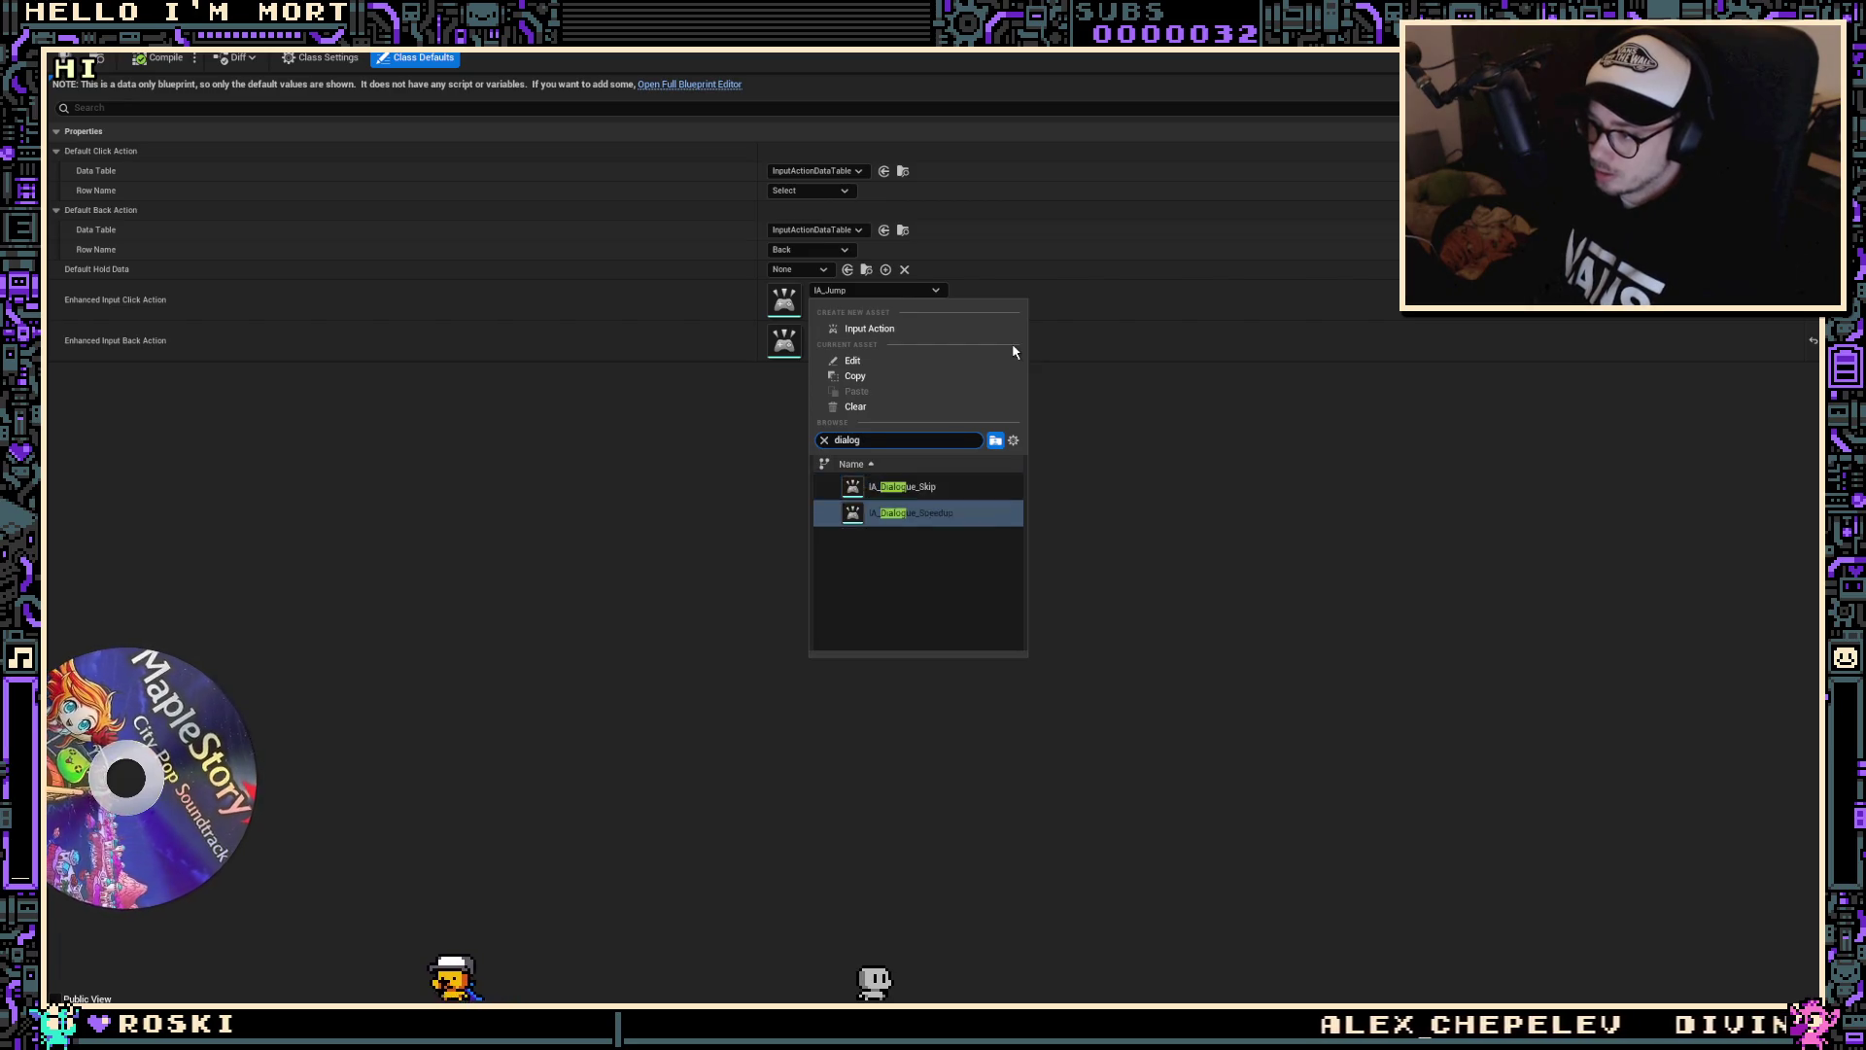
pyautogui.press('Return')
# Step: Set the Back Action to IA_Dialogue_Speedup too, compile, and locate that asset
pyautogui.click(909, 334)
pyautogui.write('dia')
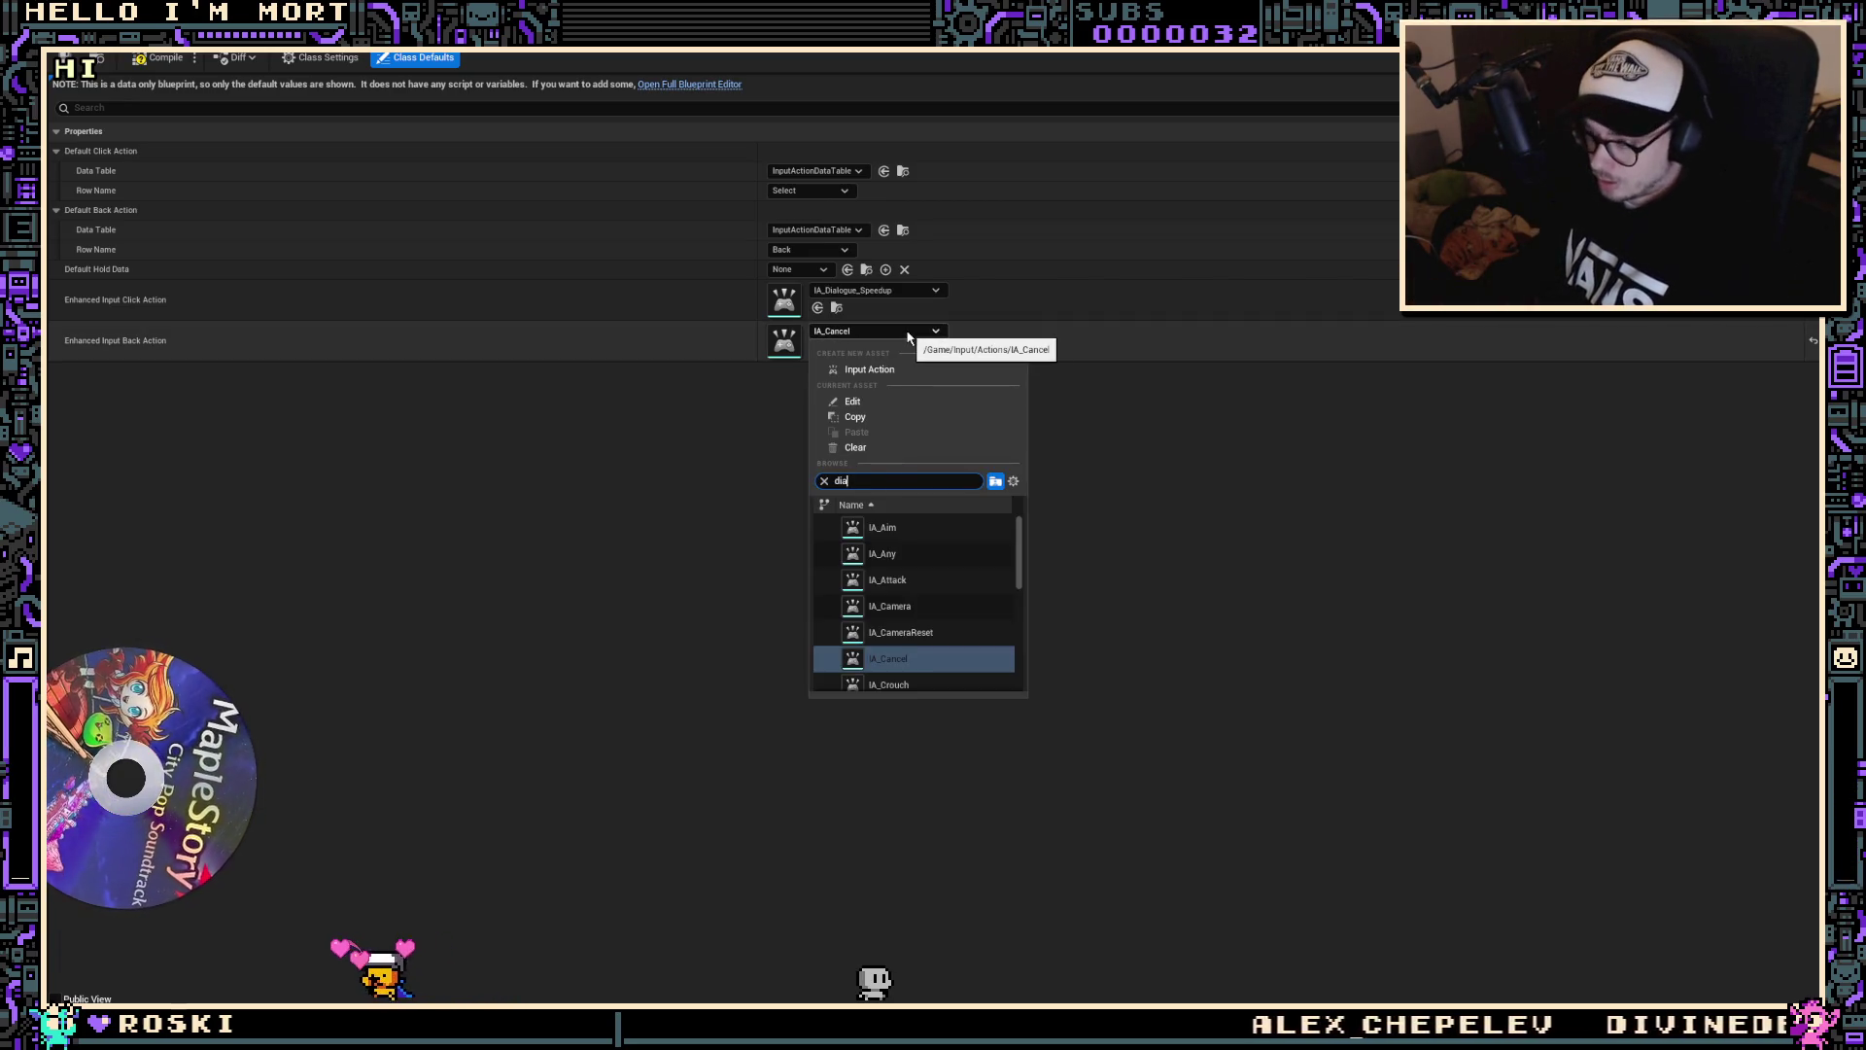
pyautogui.press('Down')
pyautogui.press('Down')
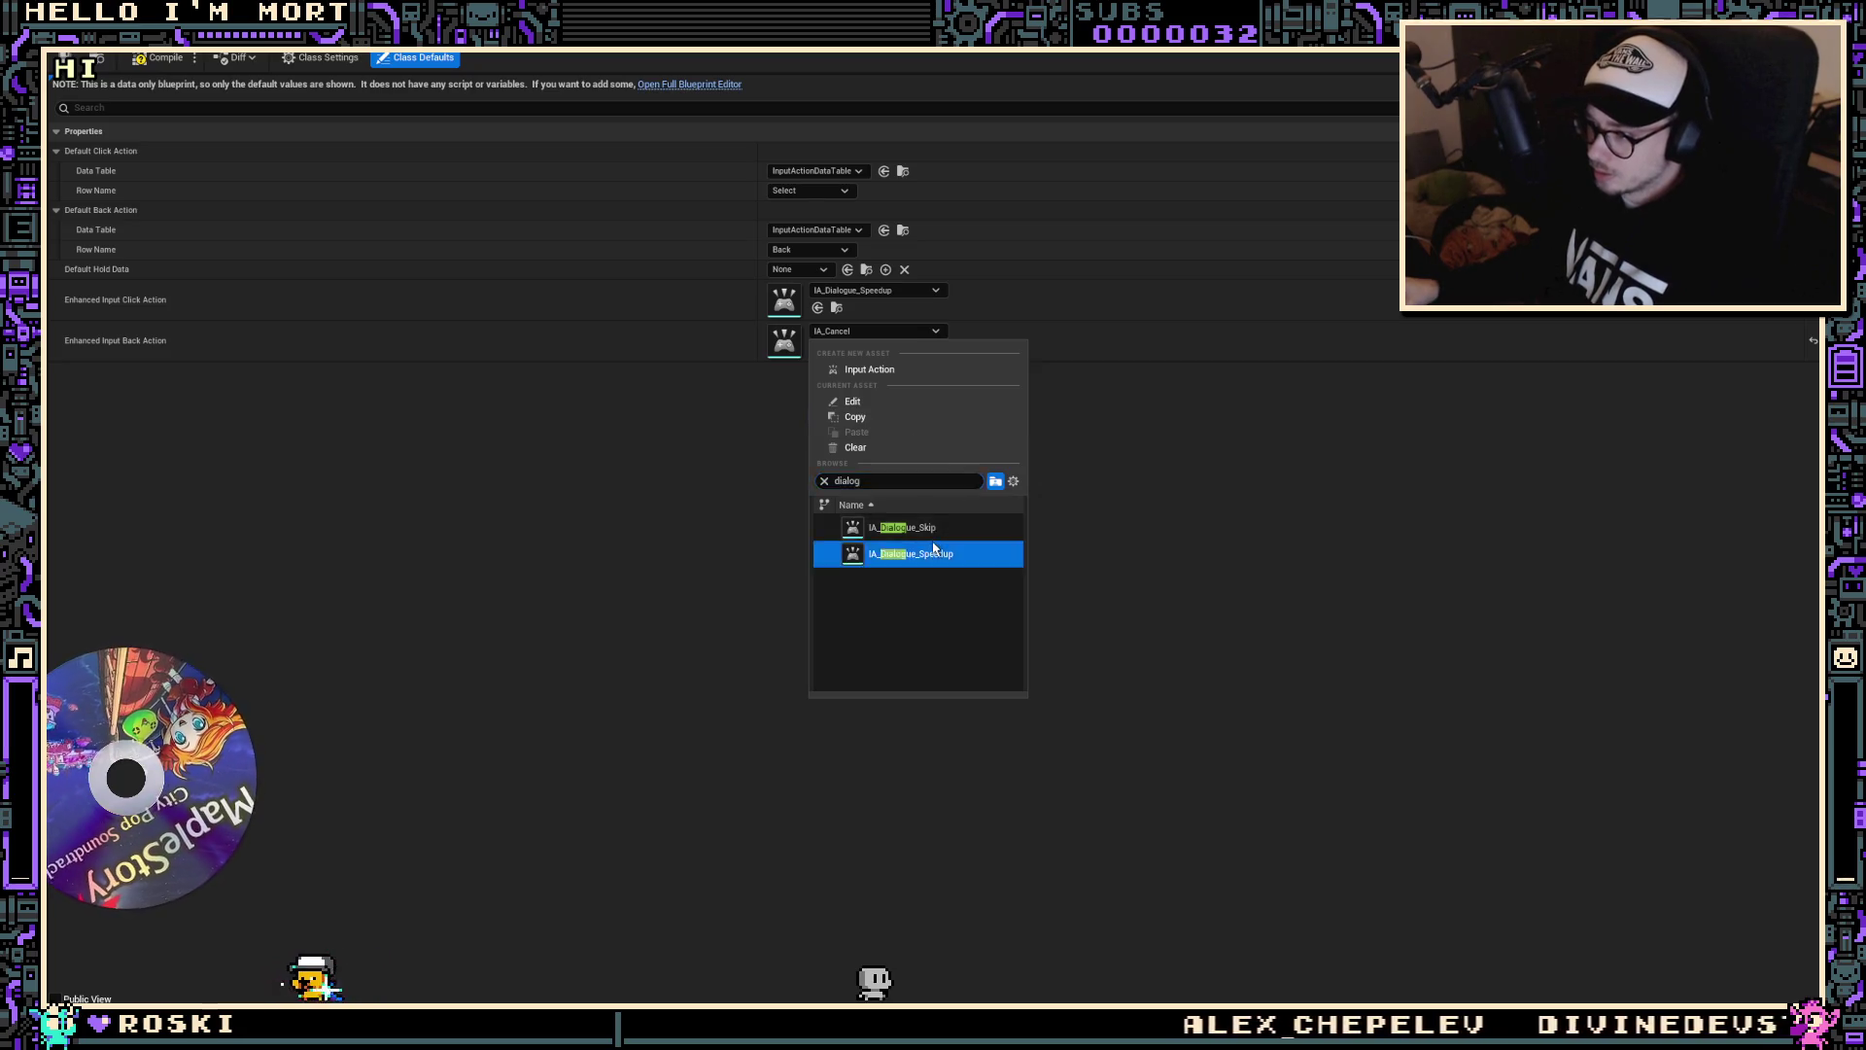
pyautogui.press('Return')
pyautogui.click(159, 59)
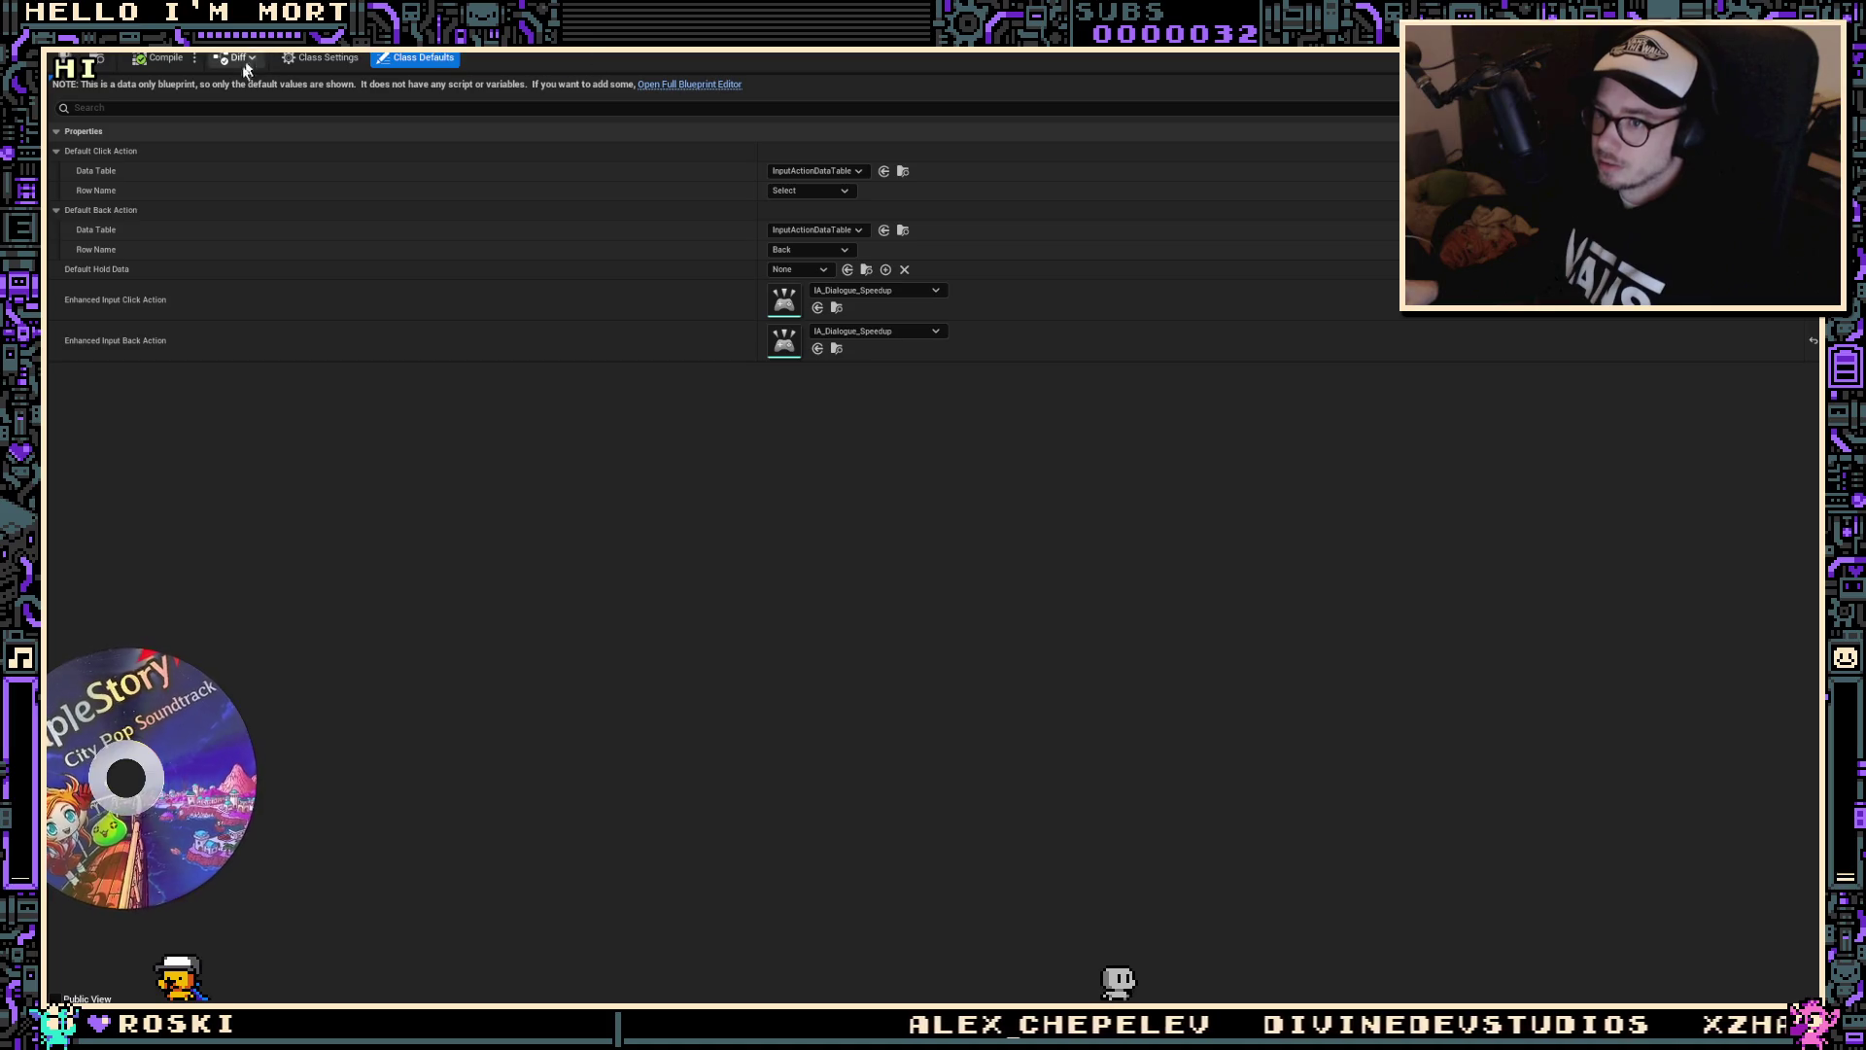
pyautogui.click(836, 308)
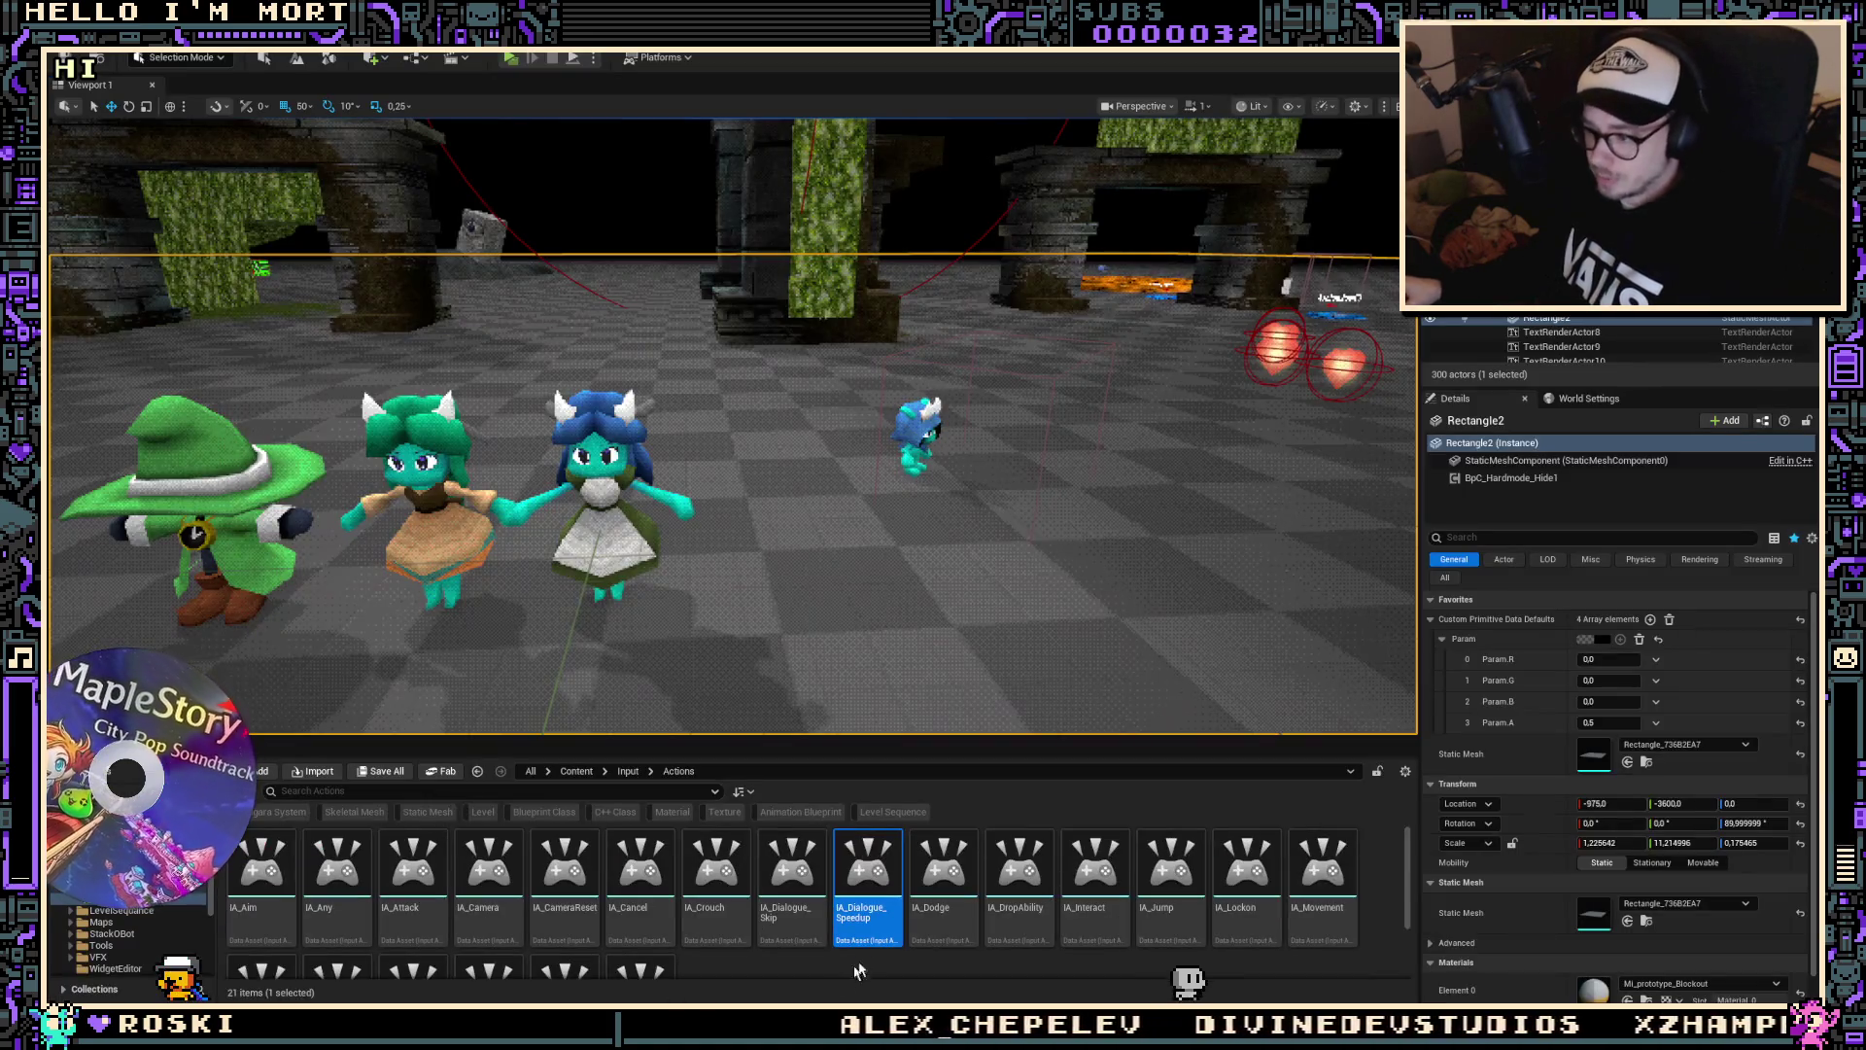
# Step: Rename the new input action to IA_UI_Select, correcting the typed name
pyautogui.press('F2')
pyautogui.write('IA_UI_')
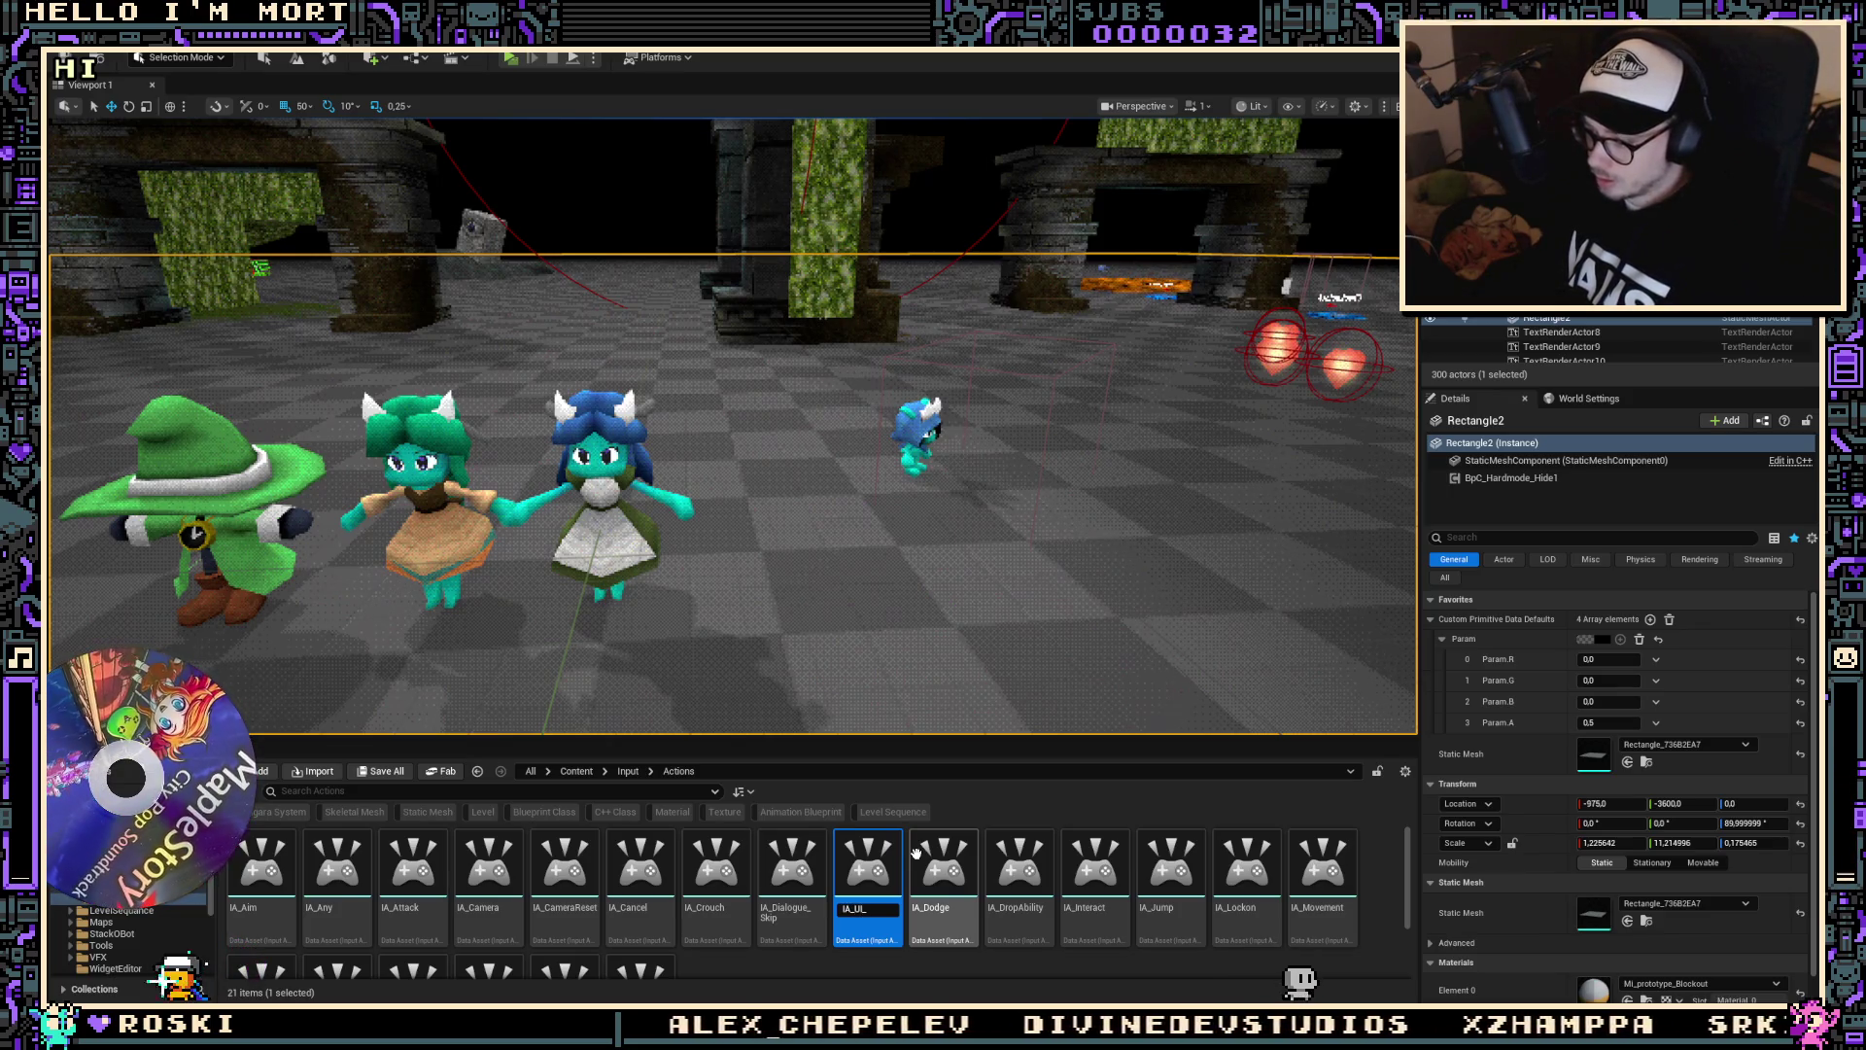
pyautogui.hotkey('ctrl', 'z')
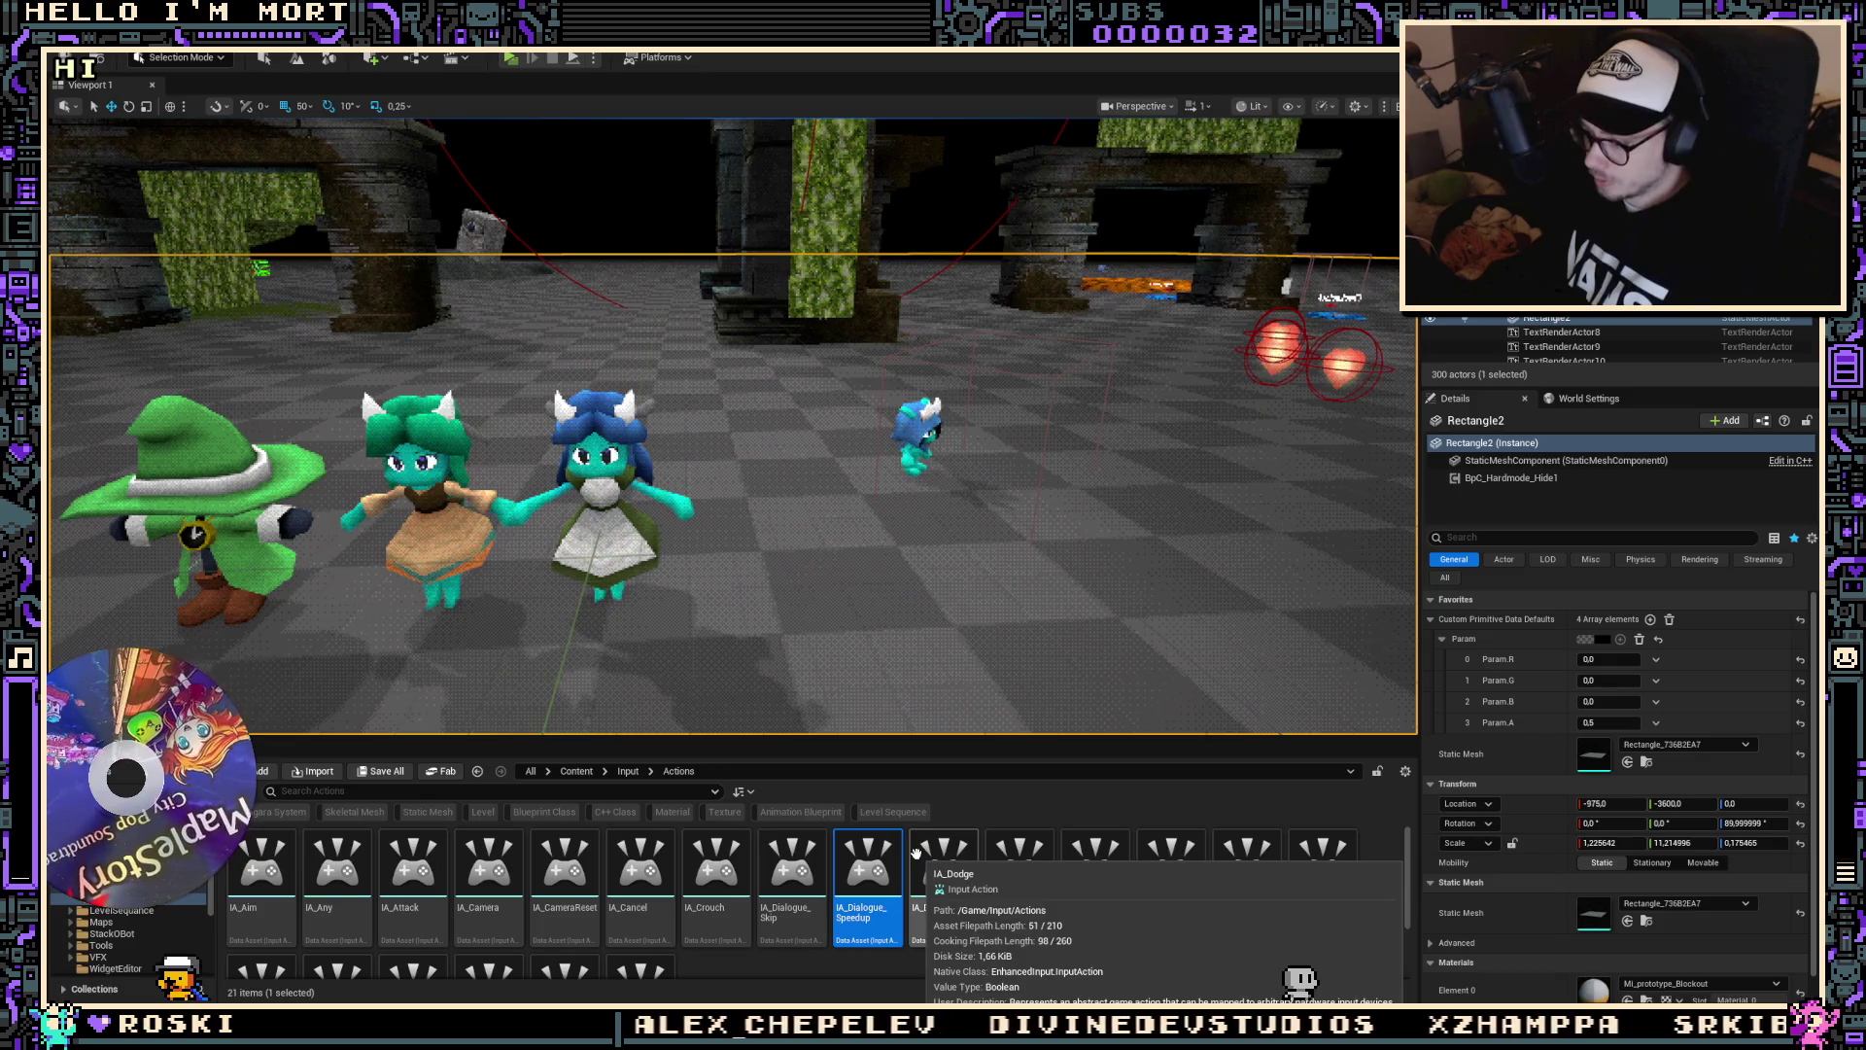
pyautogui.write('I')
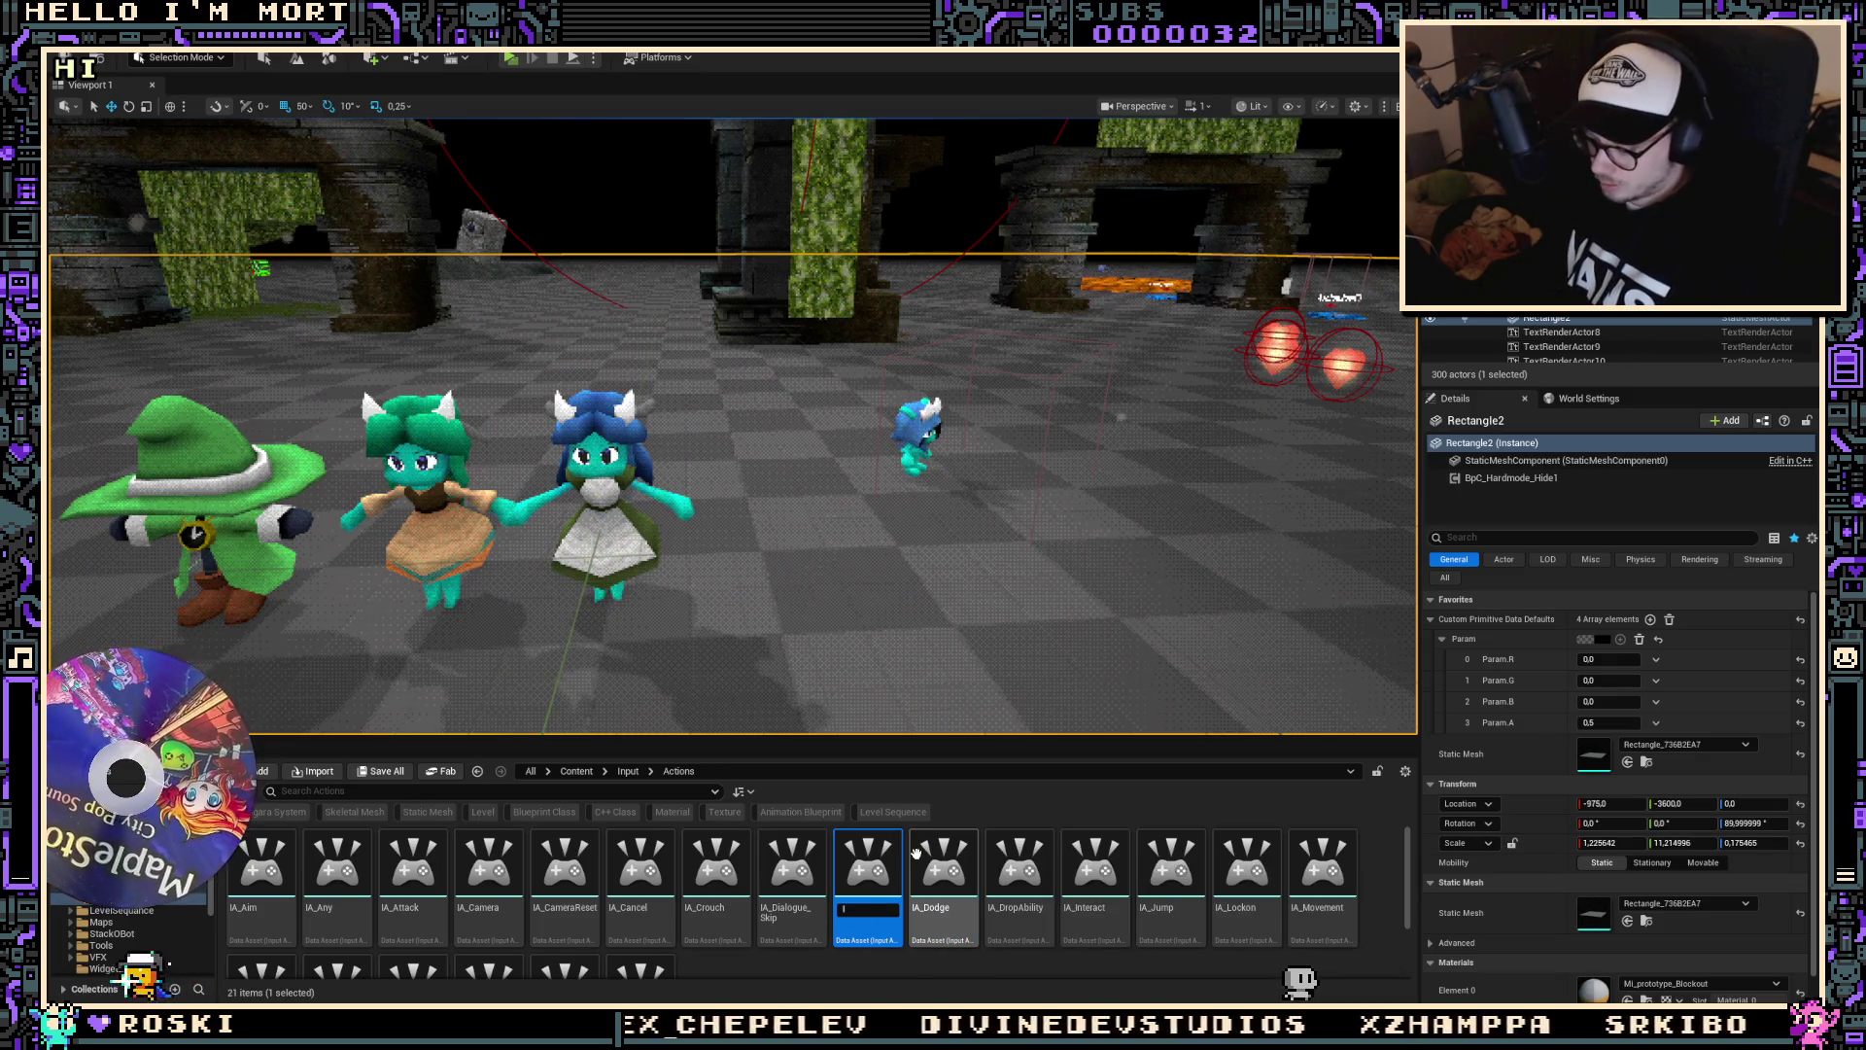
pyautogui.write('AA_')
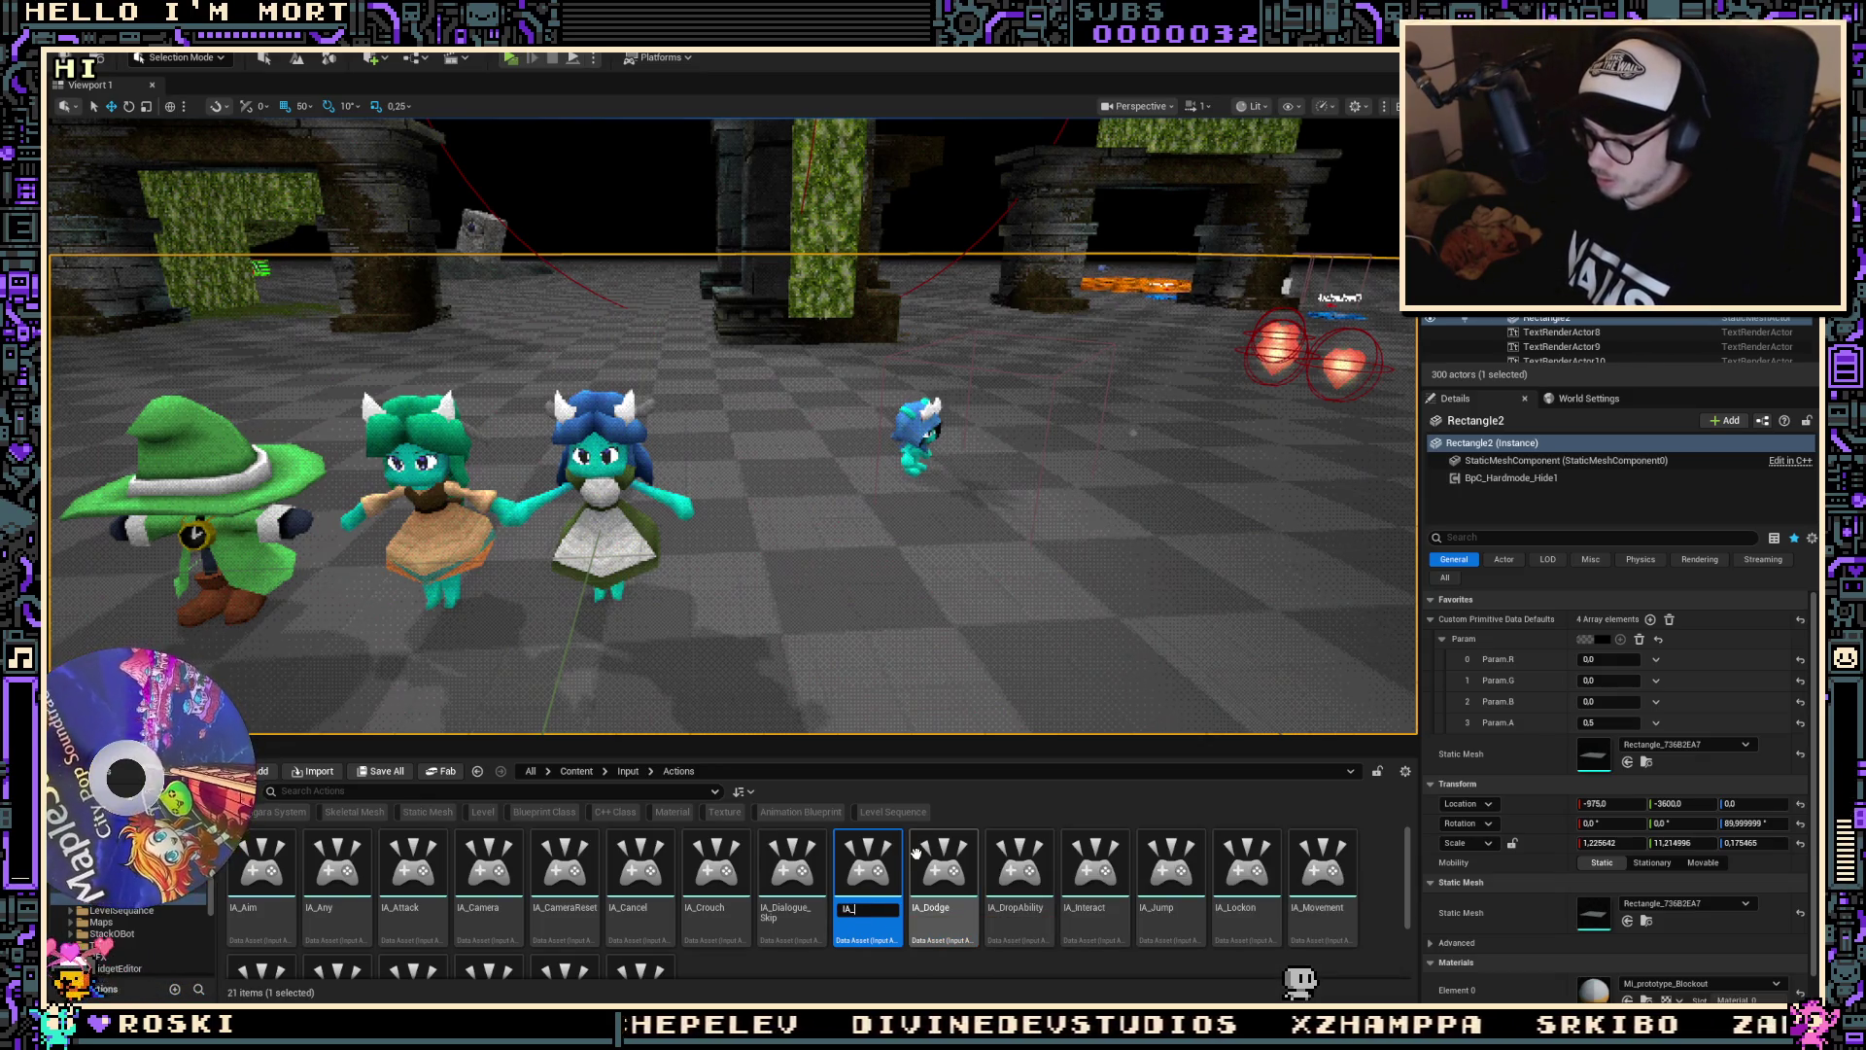
pyautogui.write('UI_')
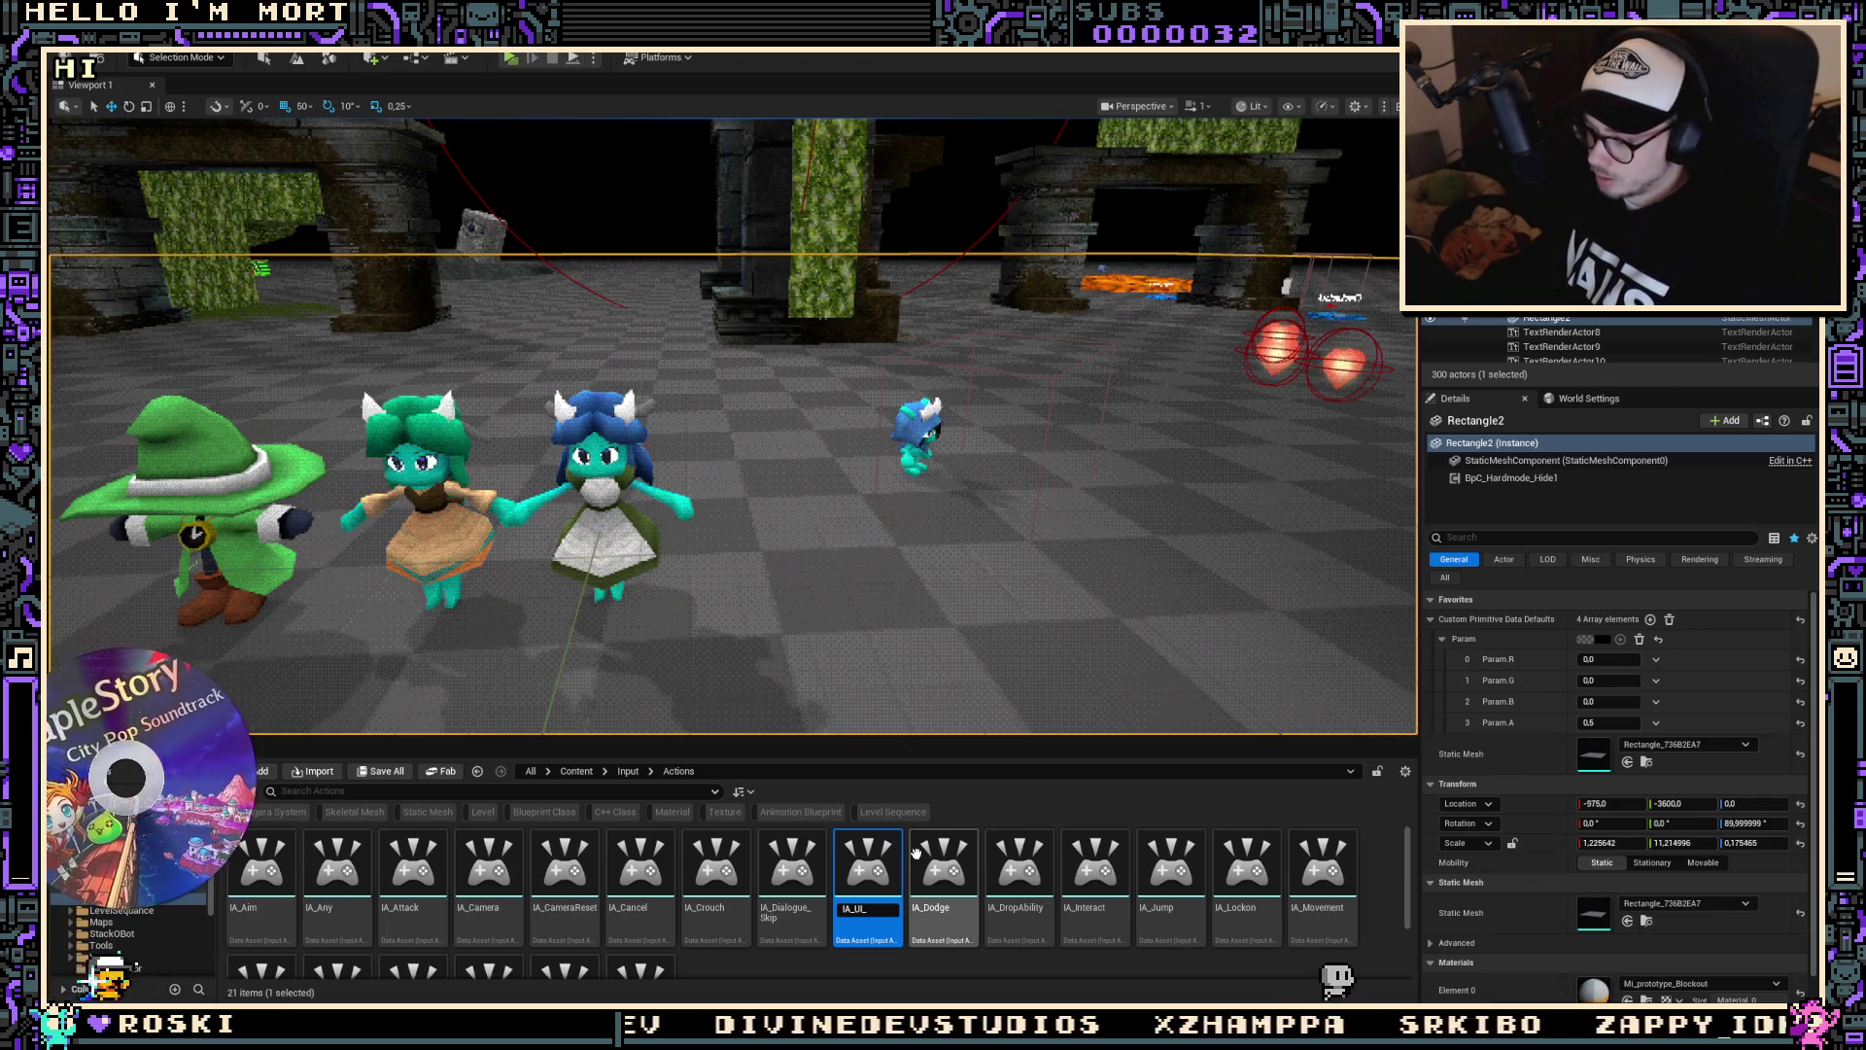
pyautogui.write('Select')
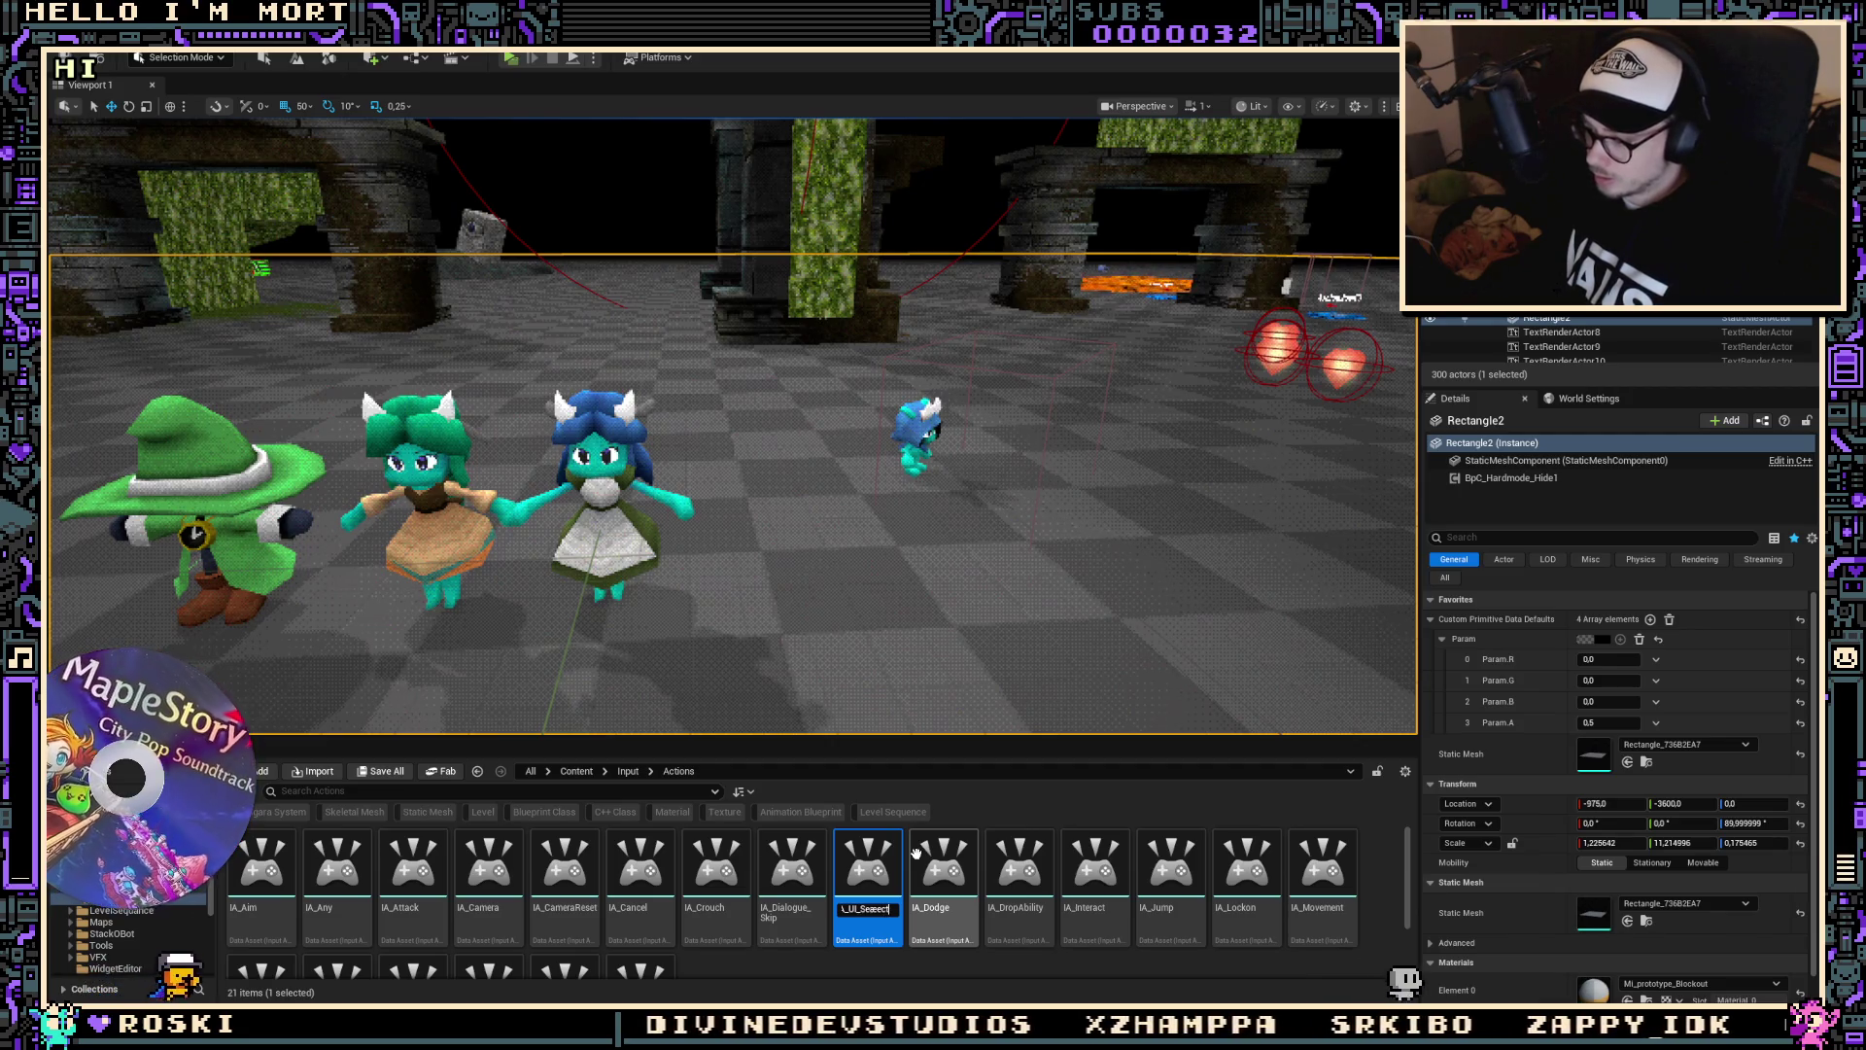
pyautogui.press('BackSpace')
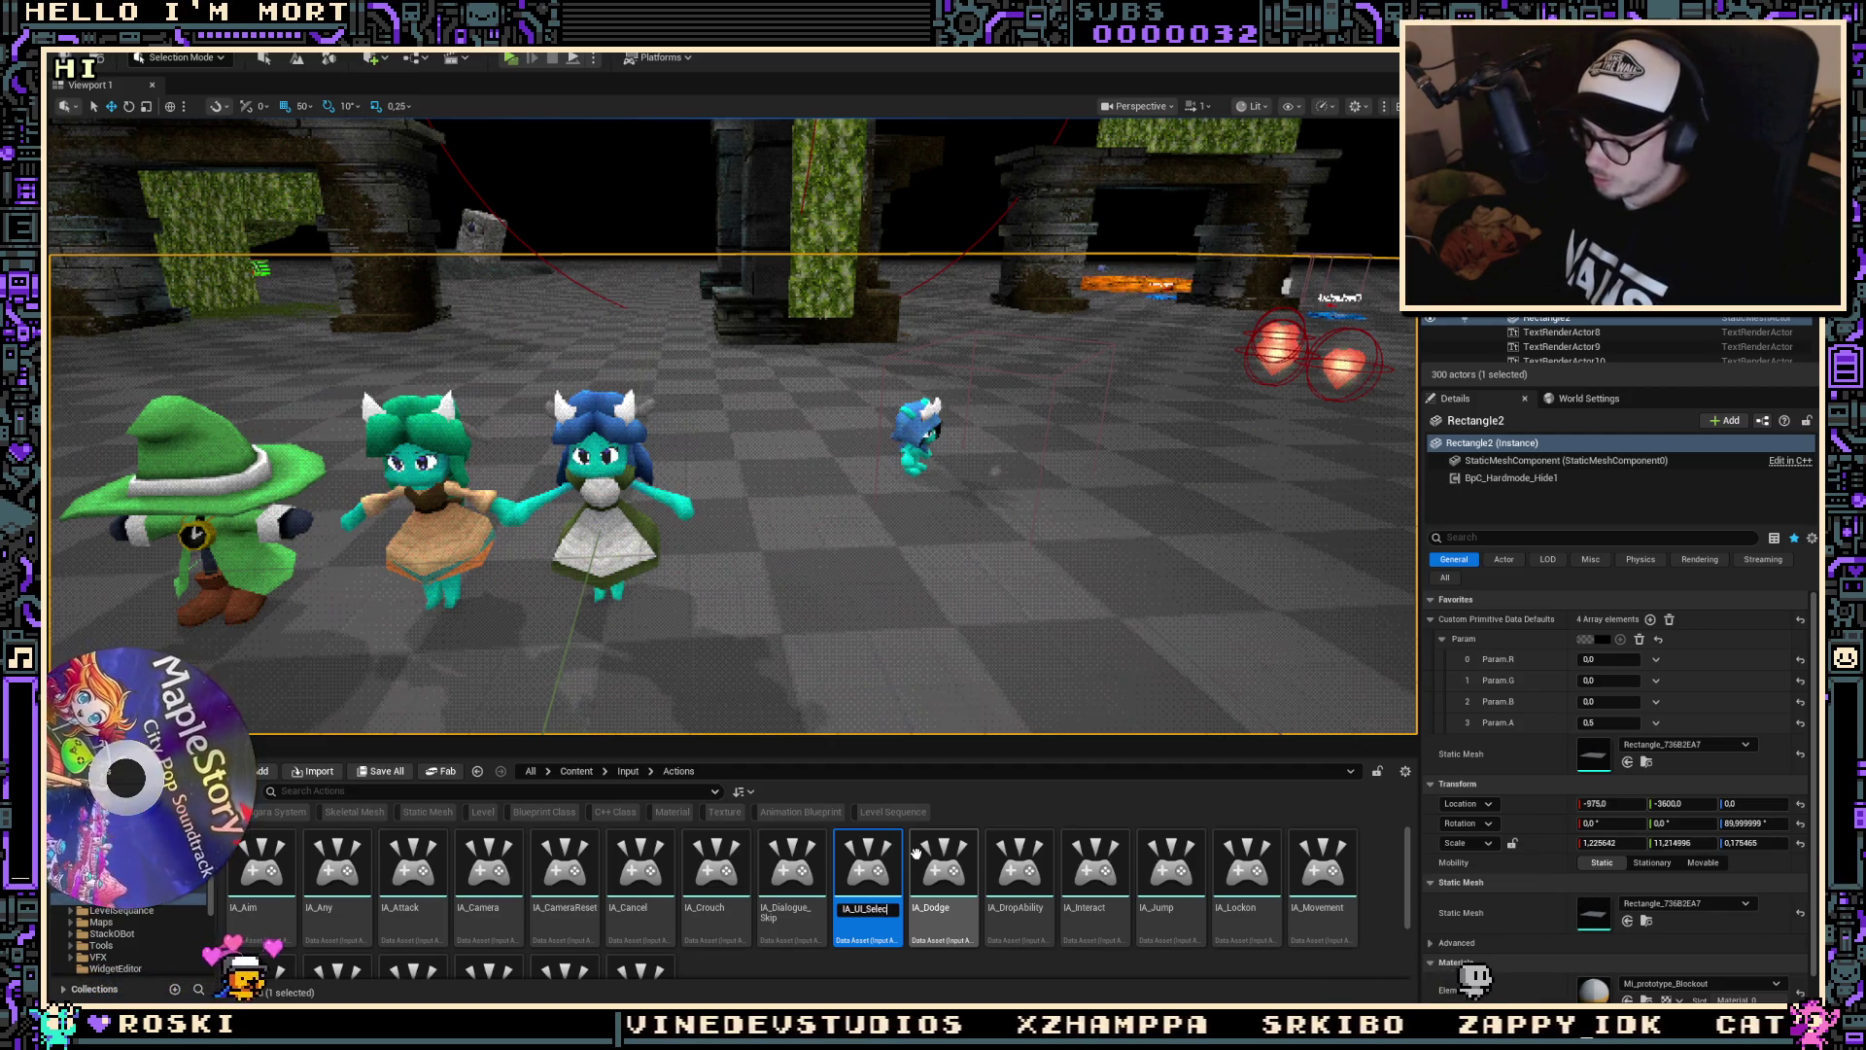
pyautogui.press('Return')
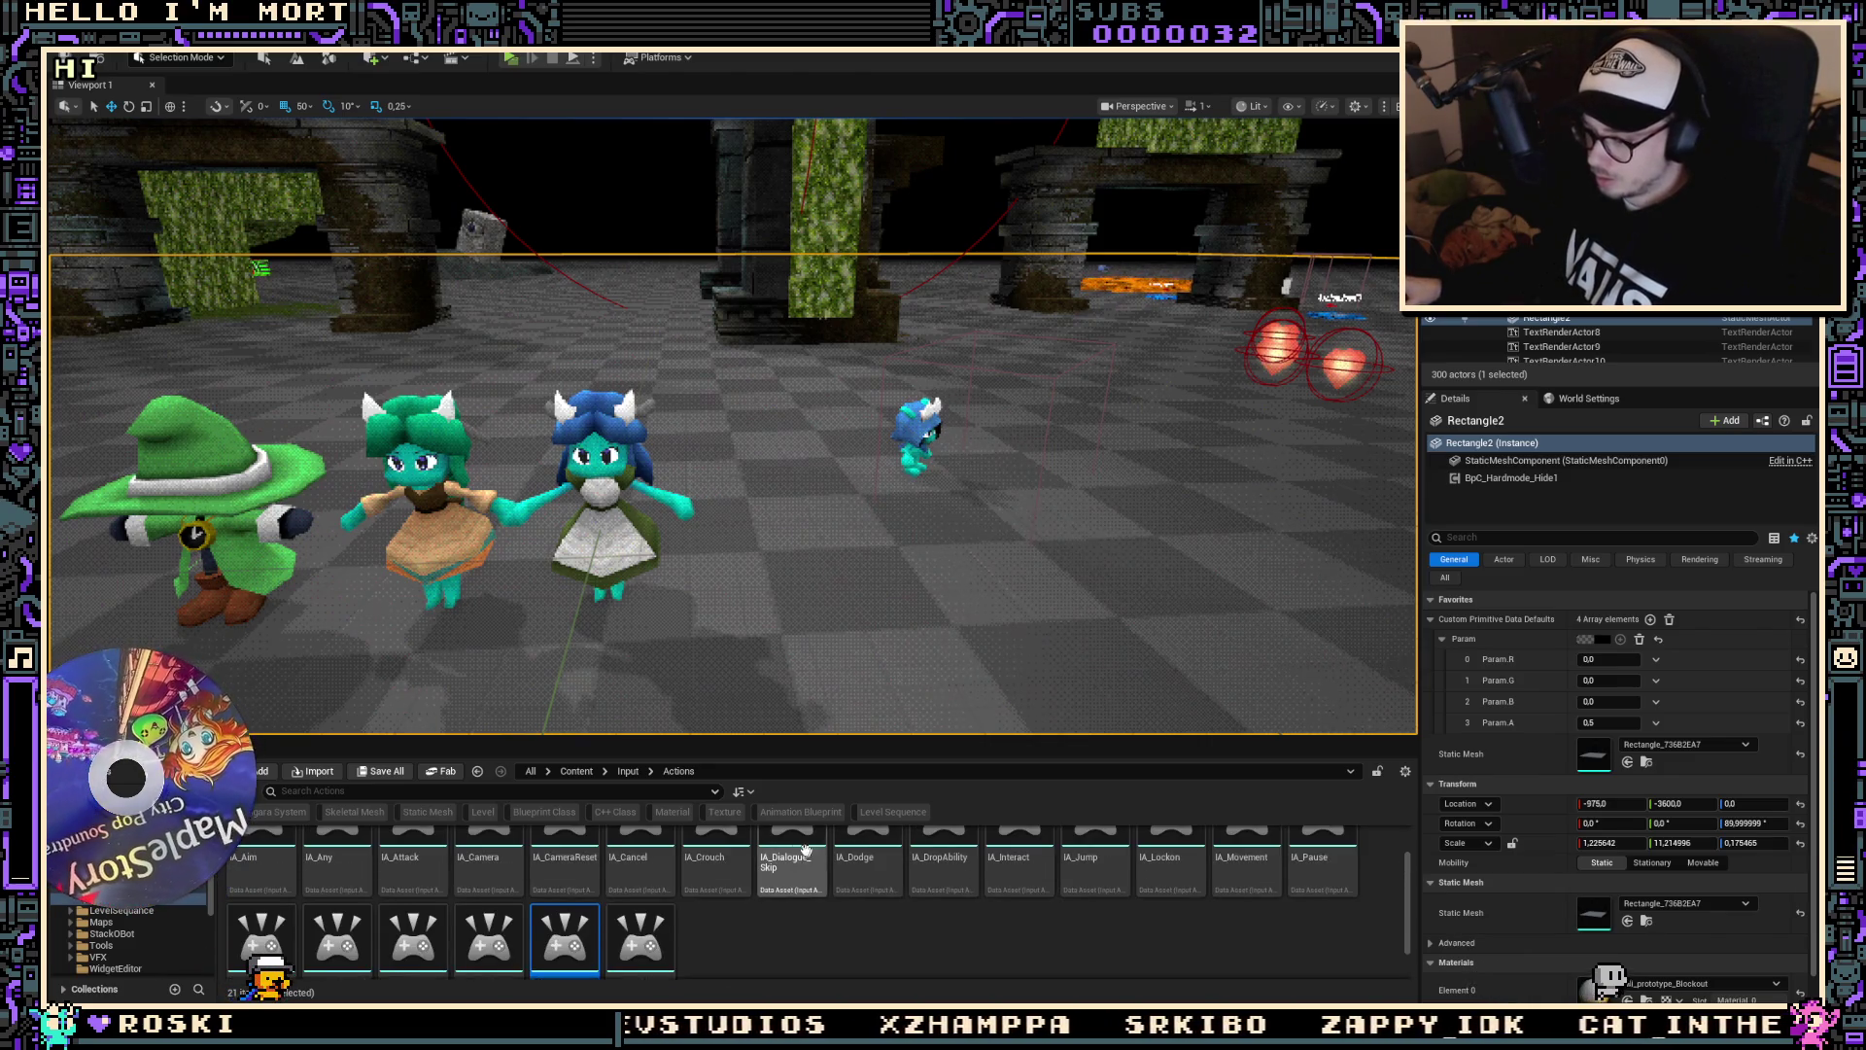
pyautogui.press('End')
pyautogui.write('t')
pyautogui.press('BackSpace')
pyautogui.press('BackSpace')
pyautogui.press('BackSpace')
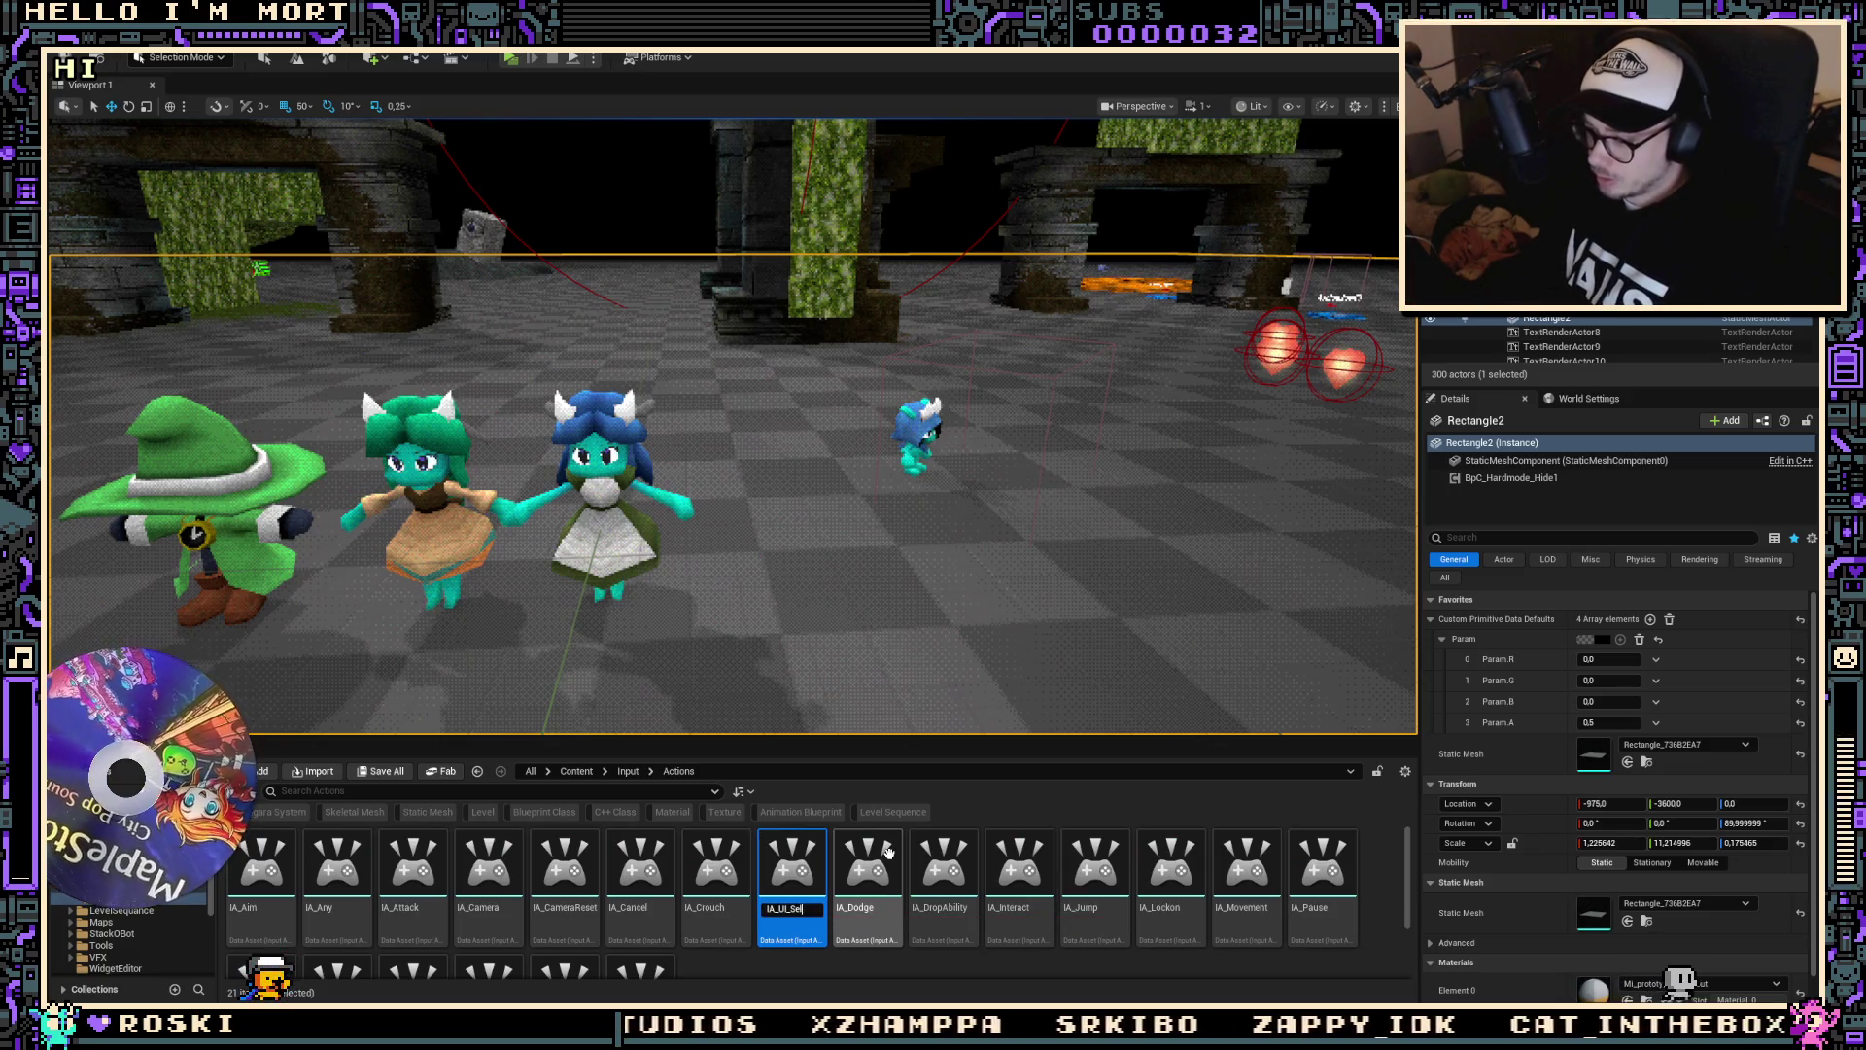
pyautogui.press('Return')
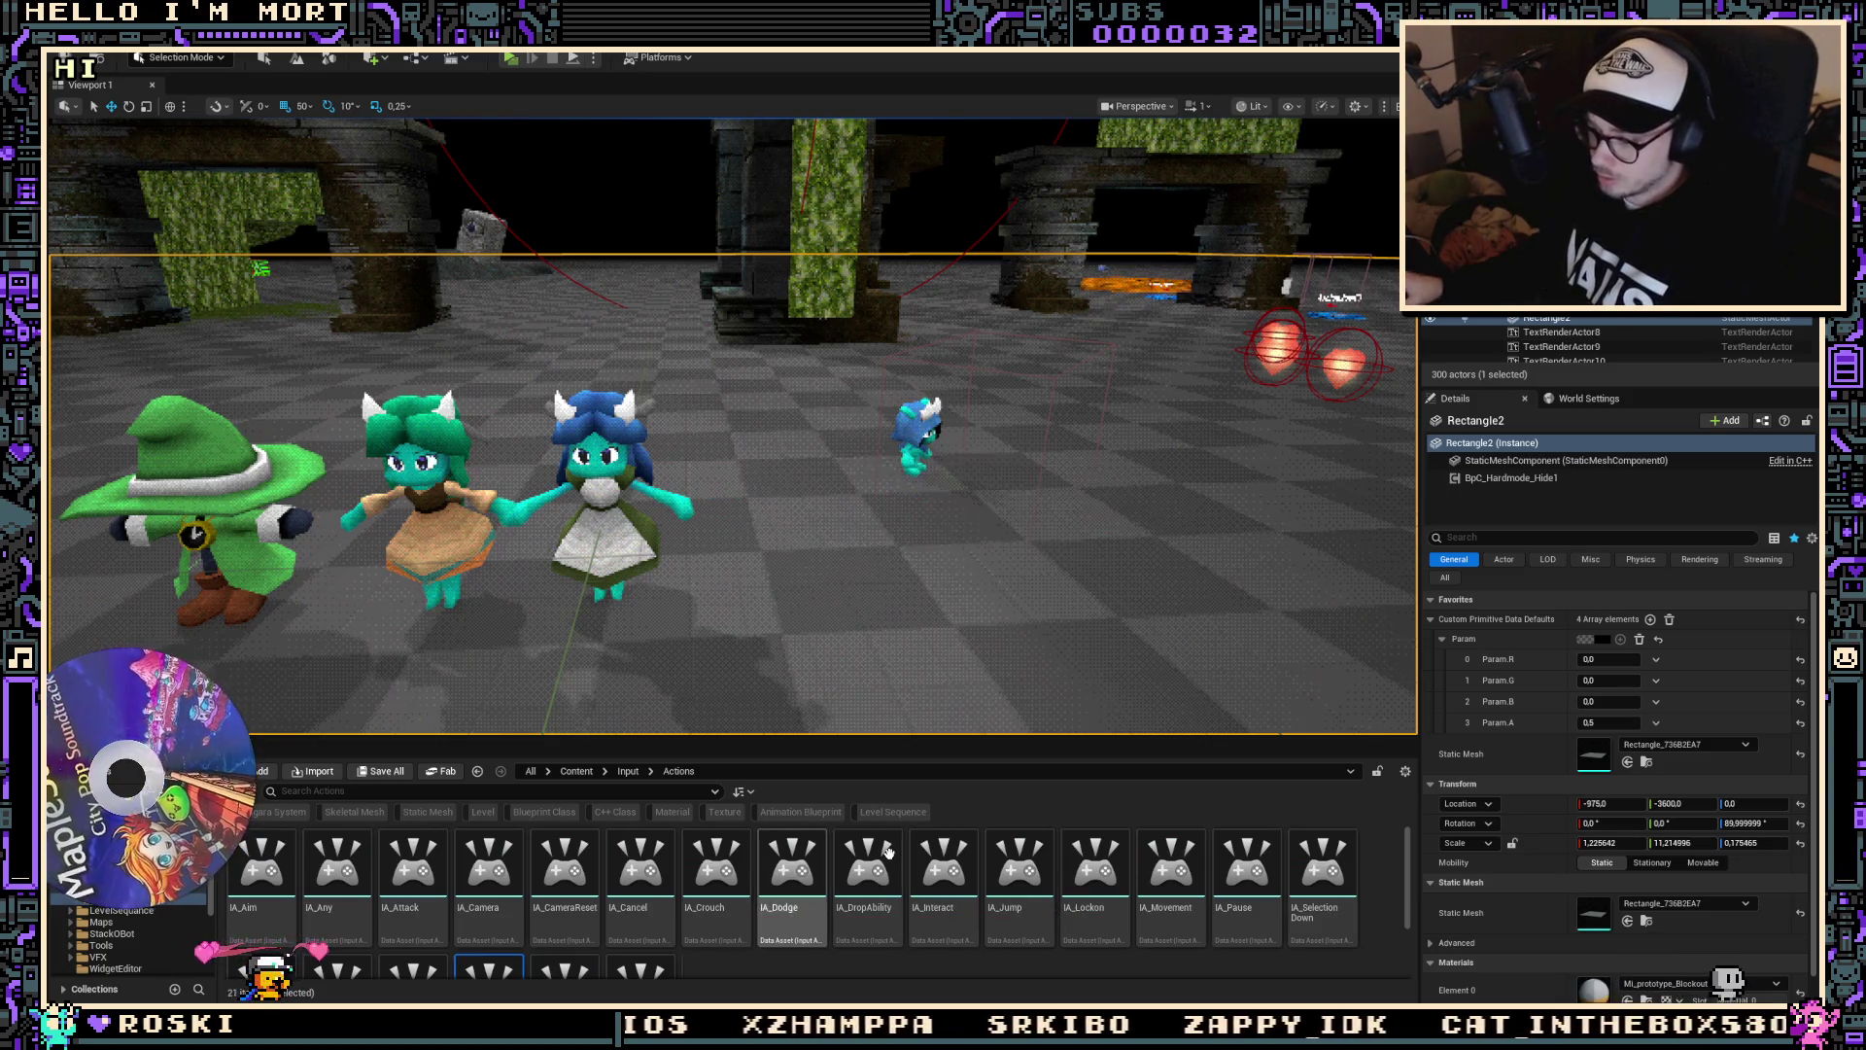
# Step: Set the common input data's Enhanced Input Back Action to IA_UI_Cancel, then return to the tutorial
pyautogui.hotkey('alt', 'Tab')
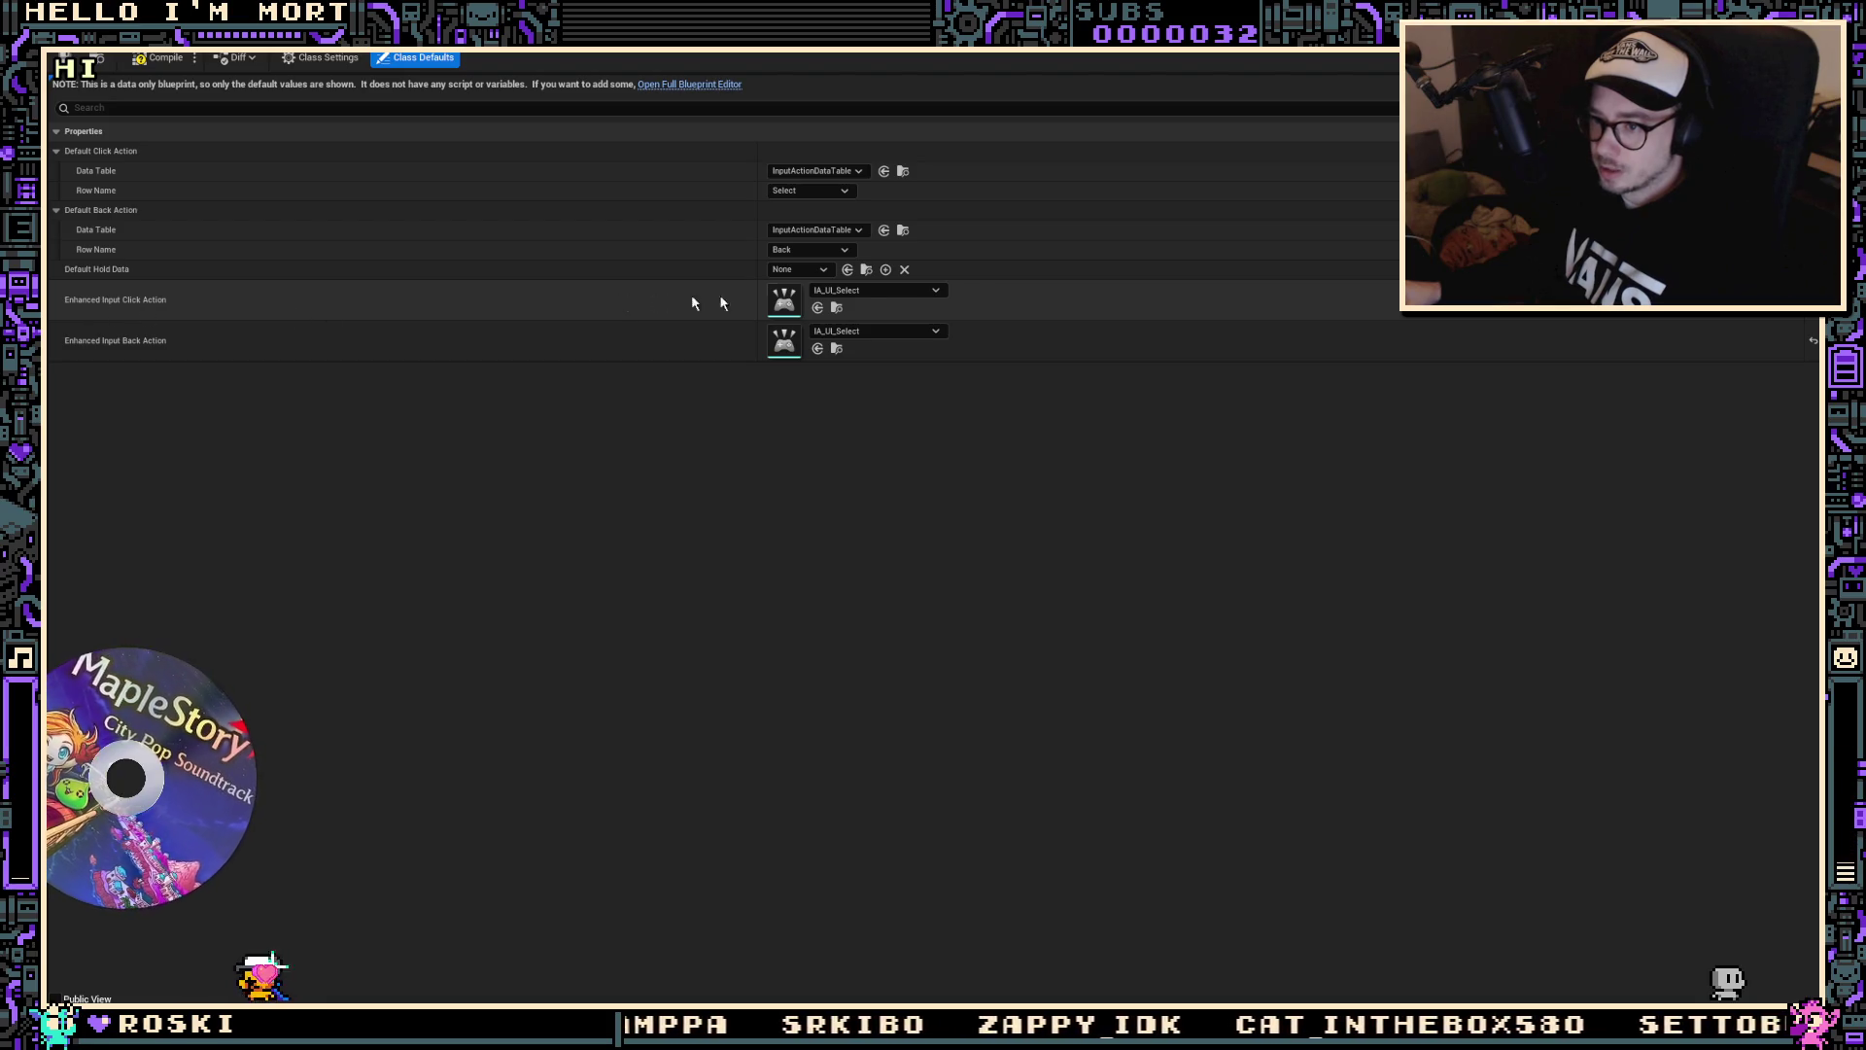
pyautogui.click(924, 332)
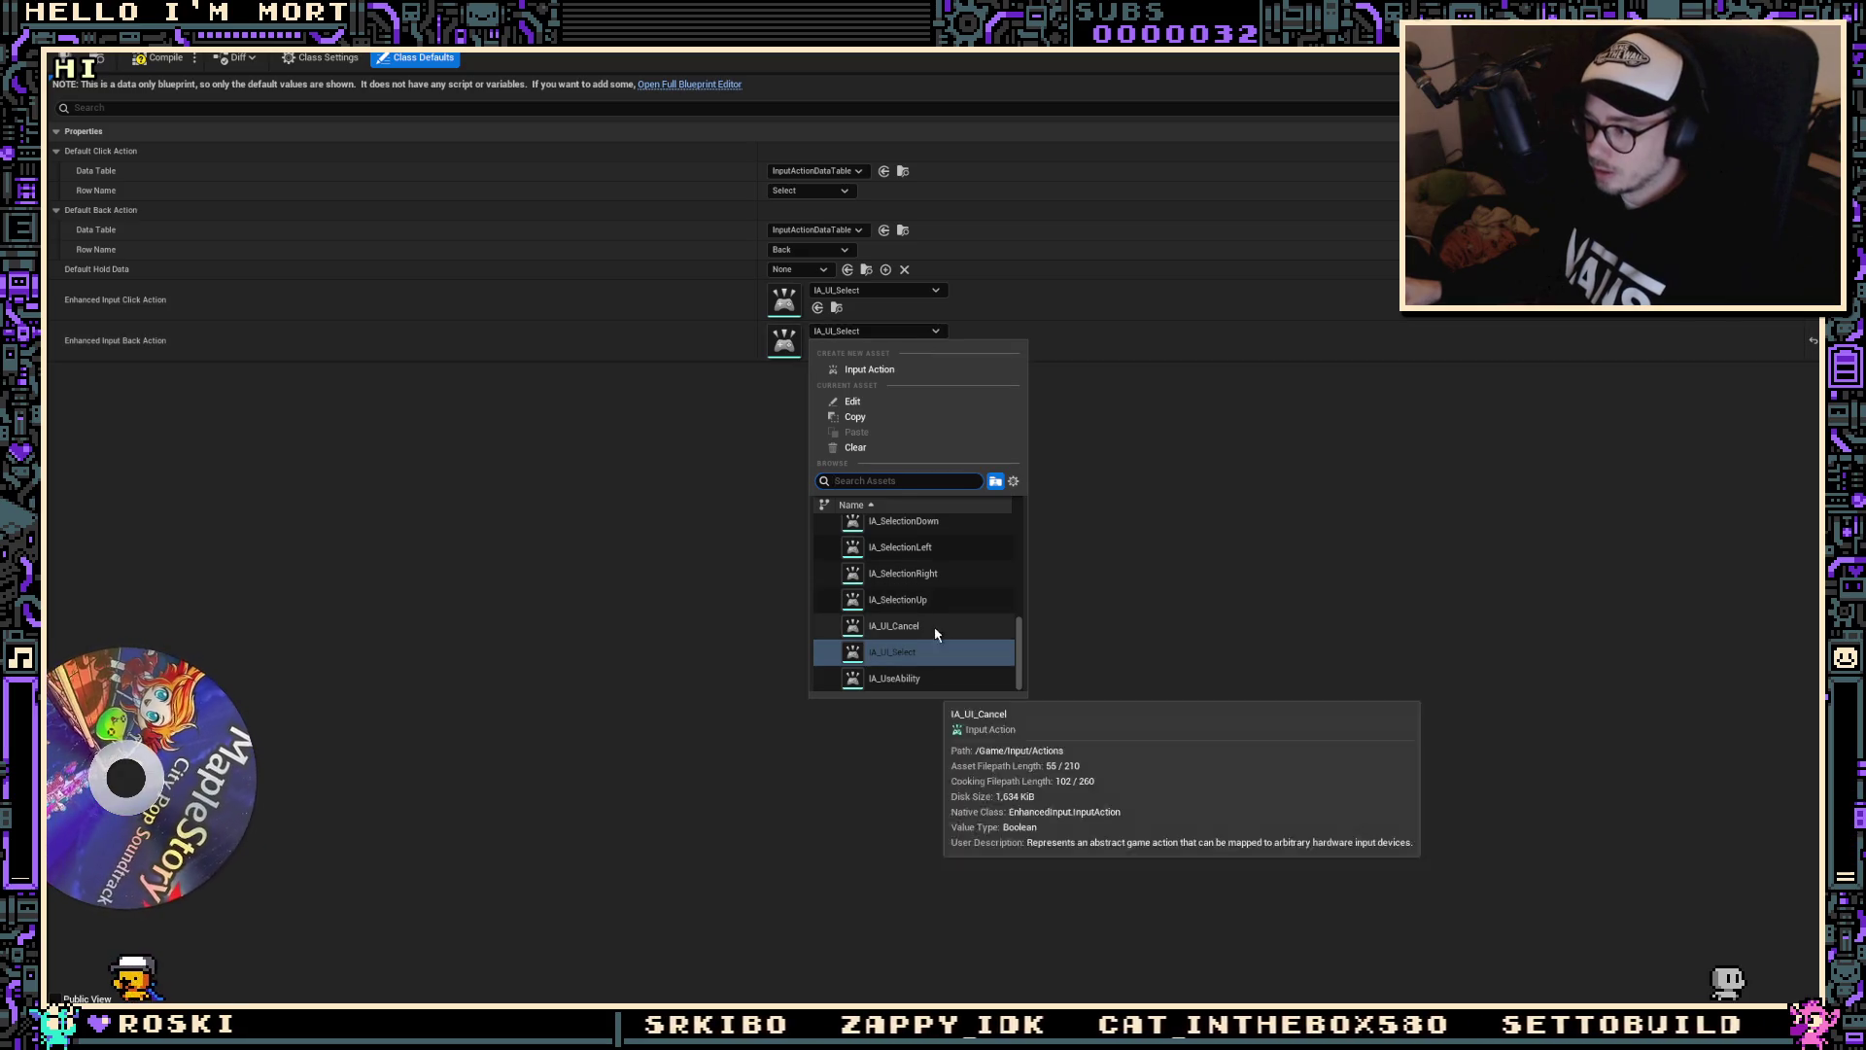
pyautogui.click(936, 633)
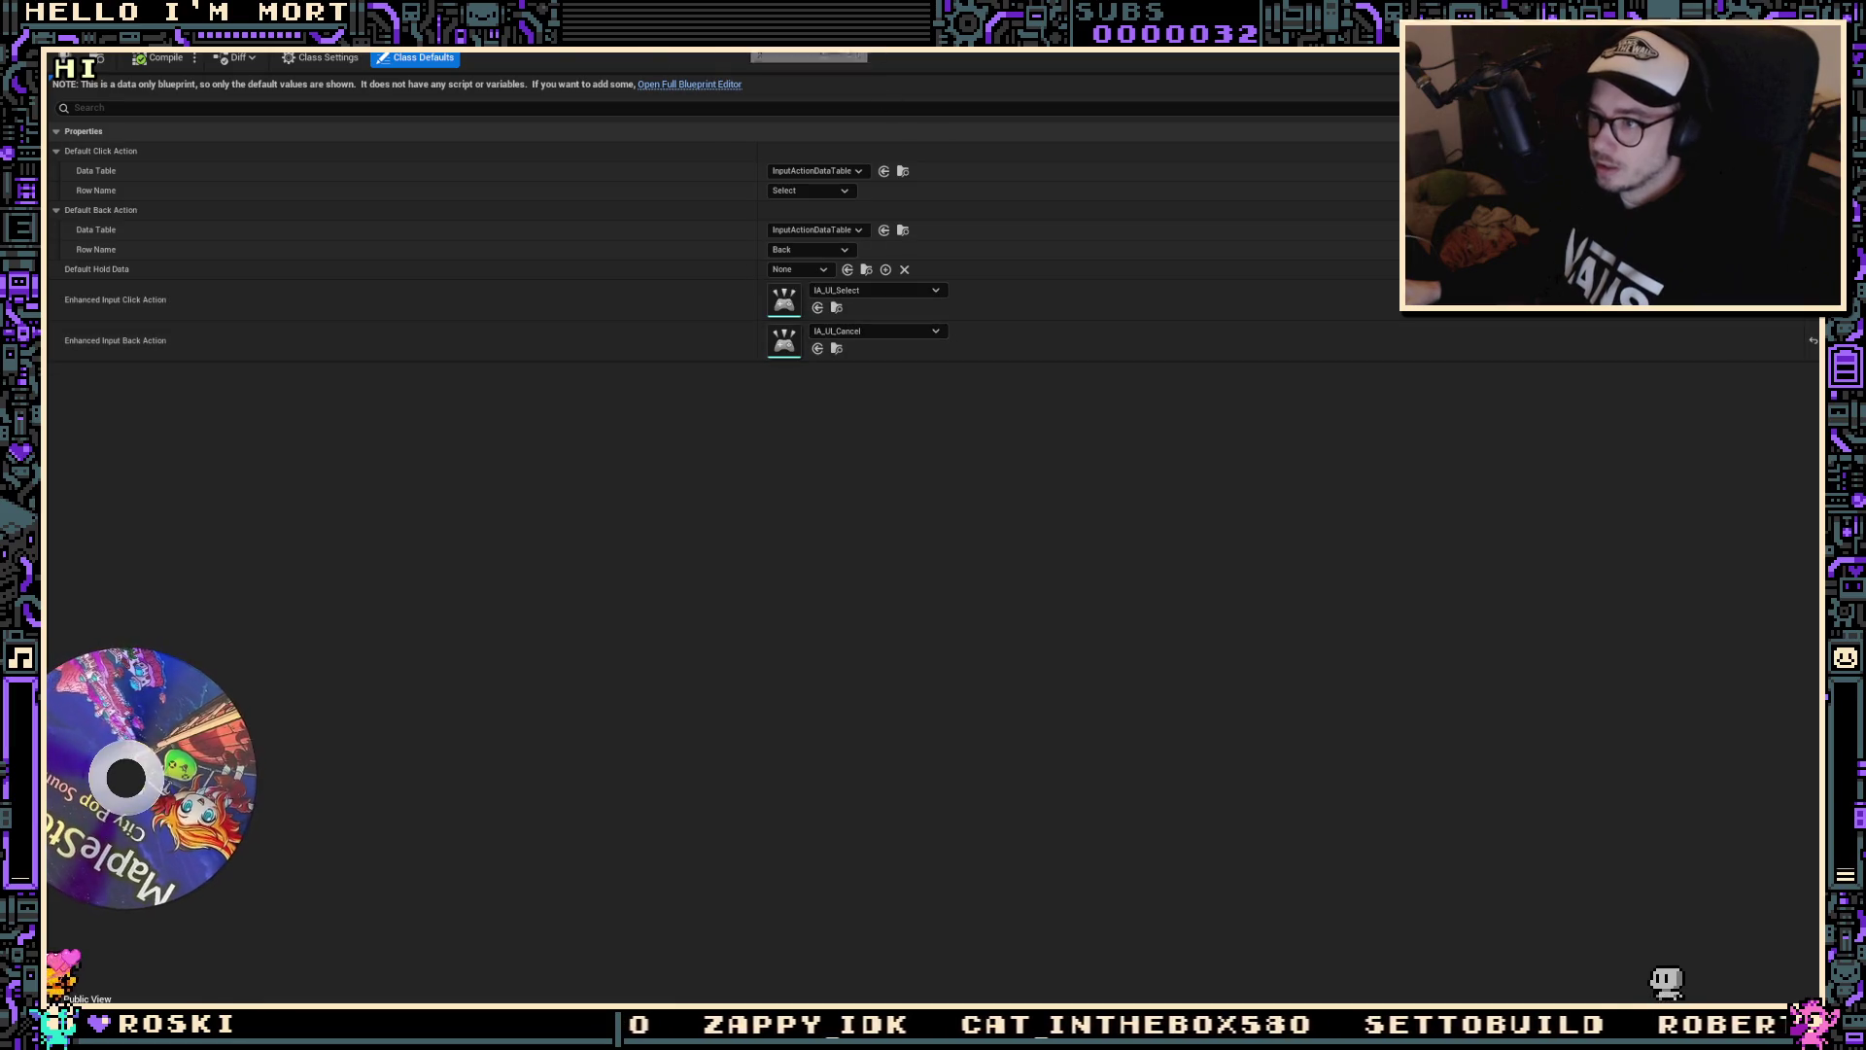
pyautogui.hotkey('alt', 'Tab')
pyautogui.click(818, 420)
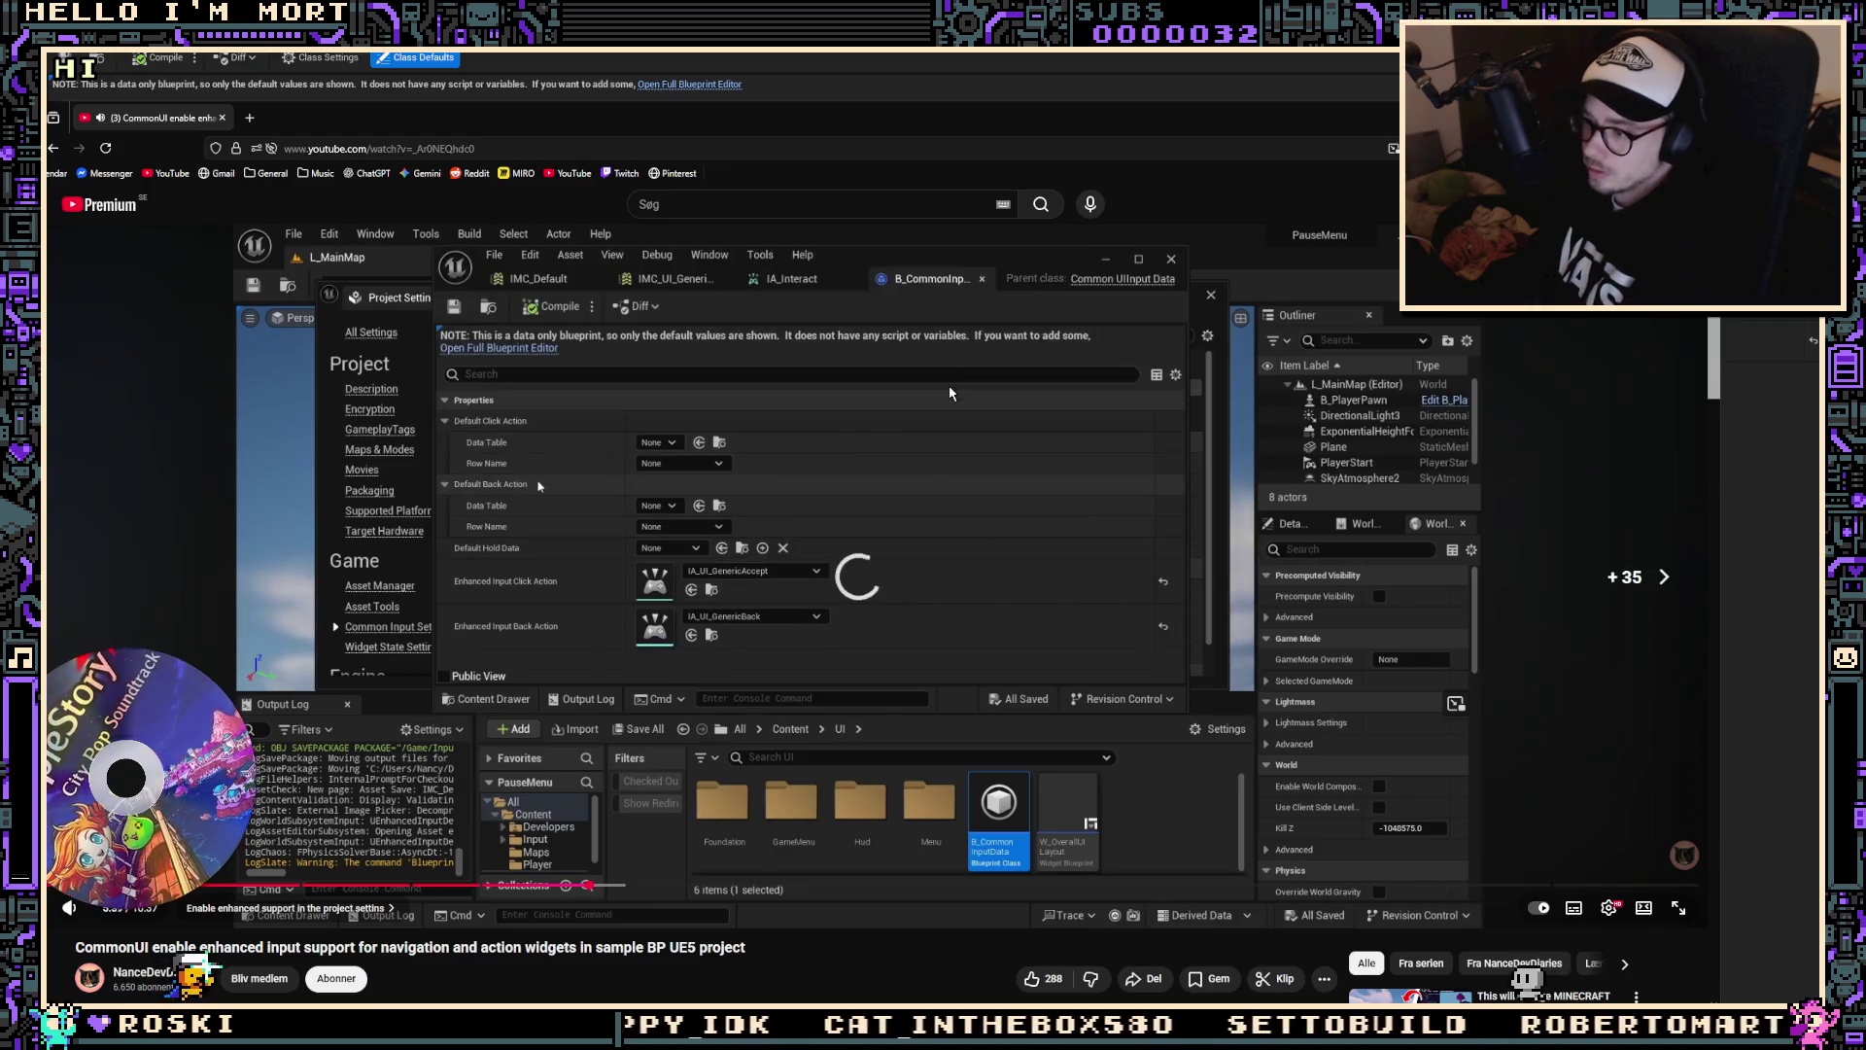
# Step: Rewind the tutorial to its Common Input Settings and B_CommonInputData section
pyautogui.press('Left')
pyautogui.press('Left')
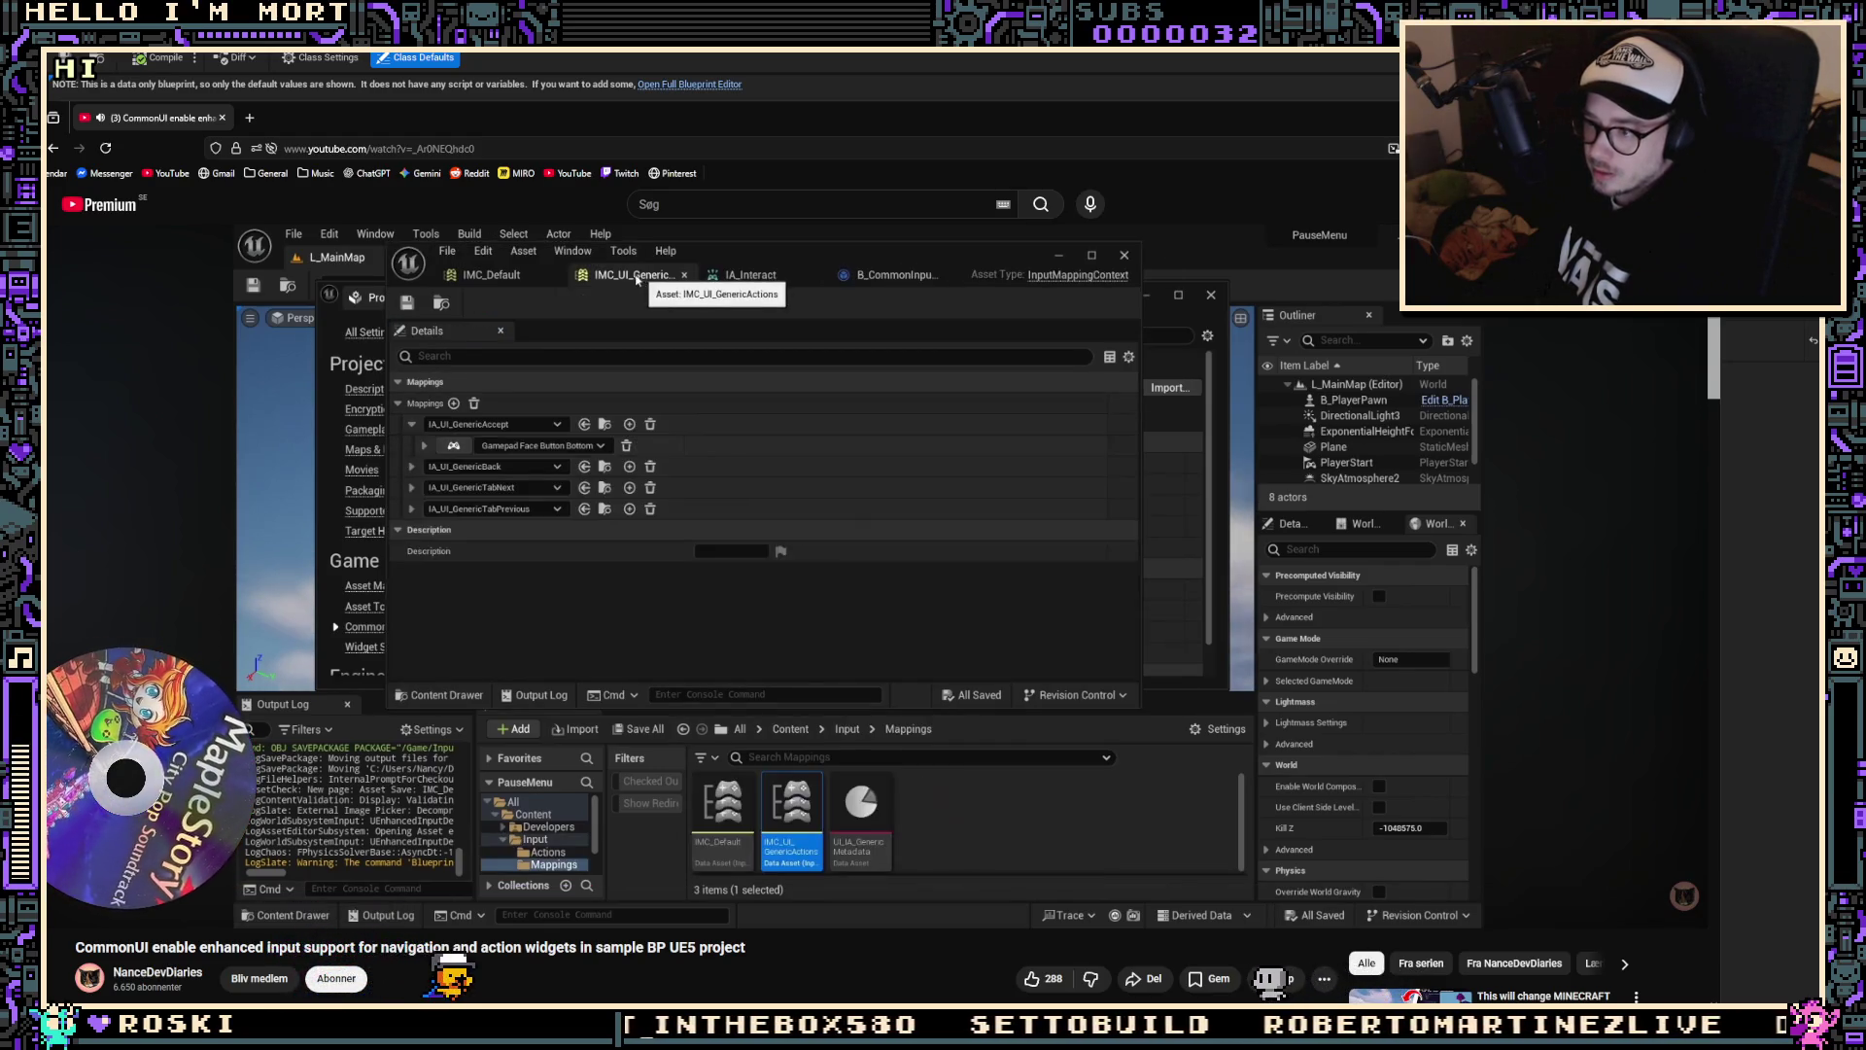
pyautogui.press('Left')
pyautogui.press('Left')
pyautogui.press('Left')
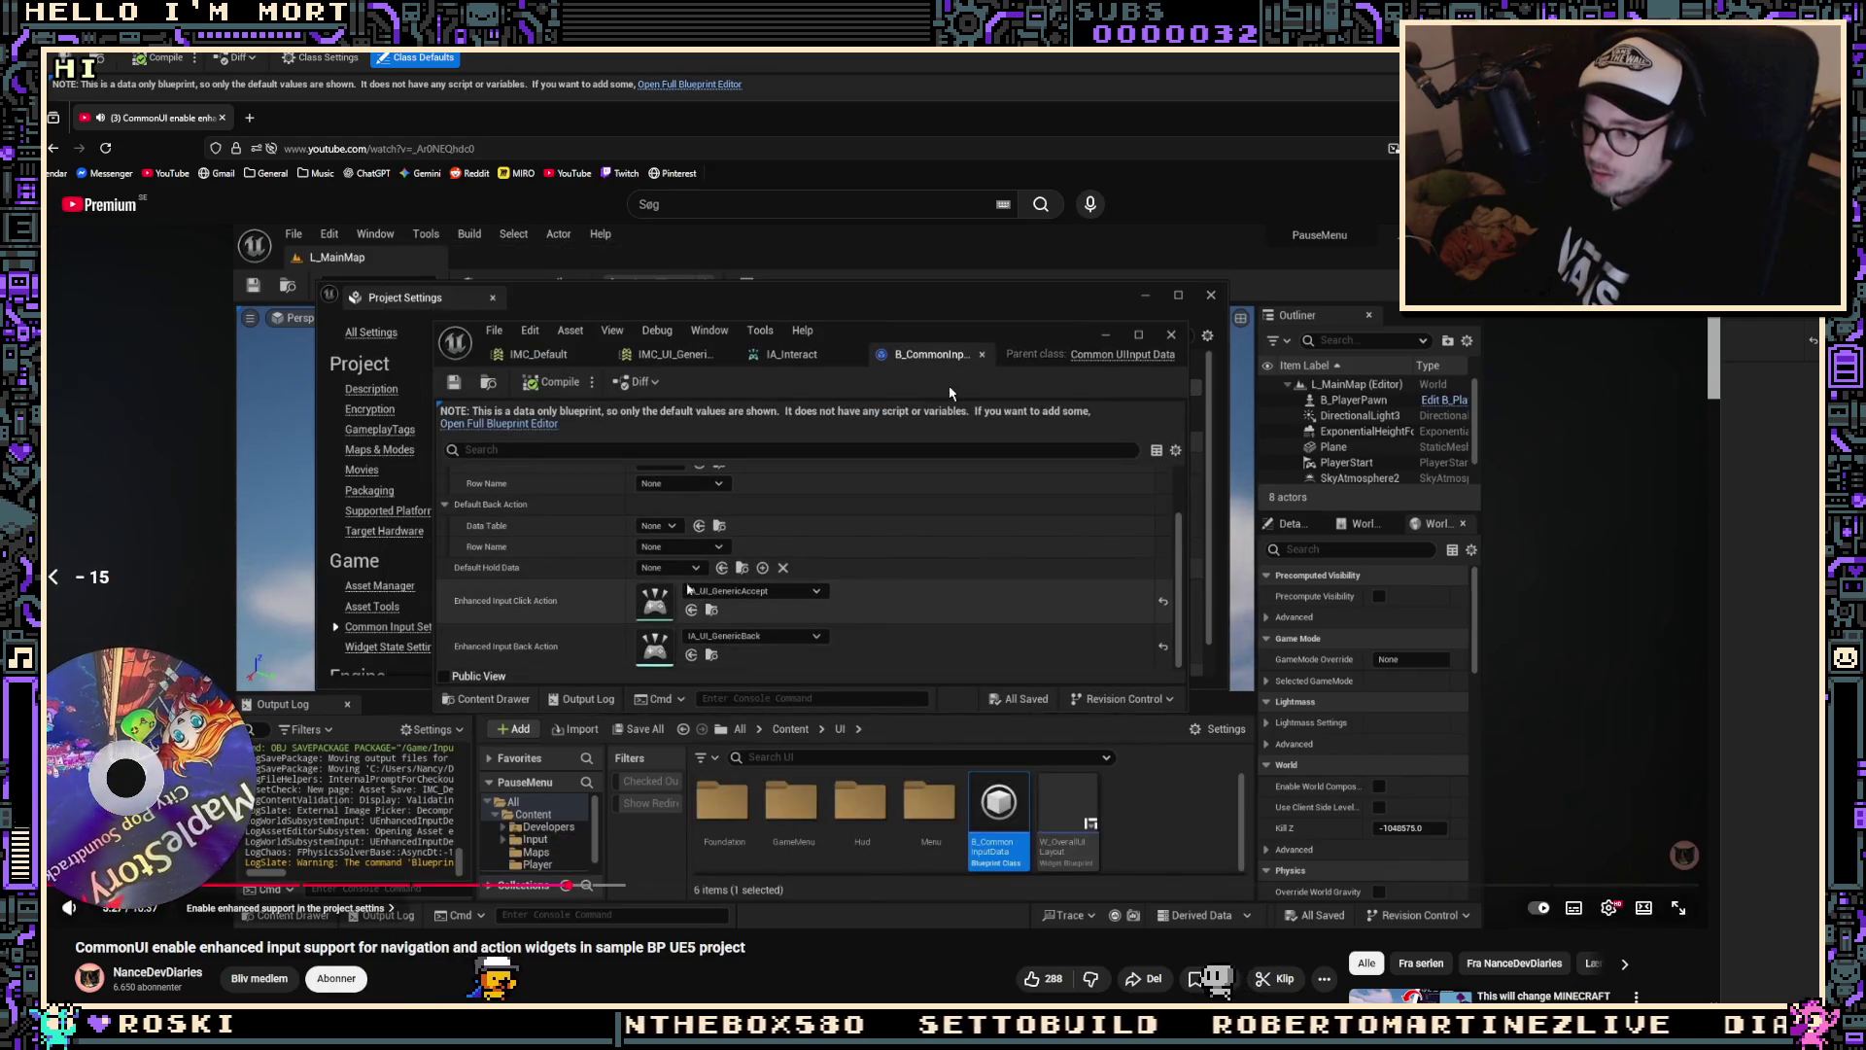
pyautogui.press('Left')
pyautogui.press('Left')
pyautogui.press('Left')
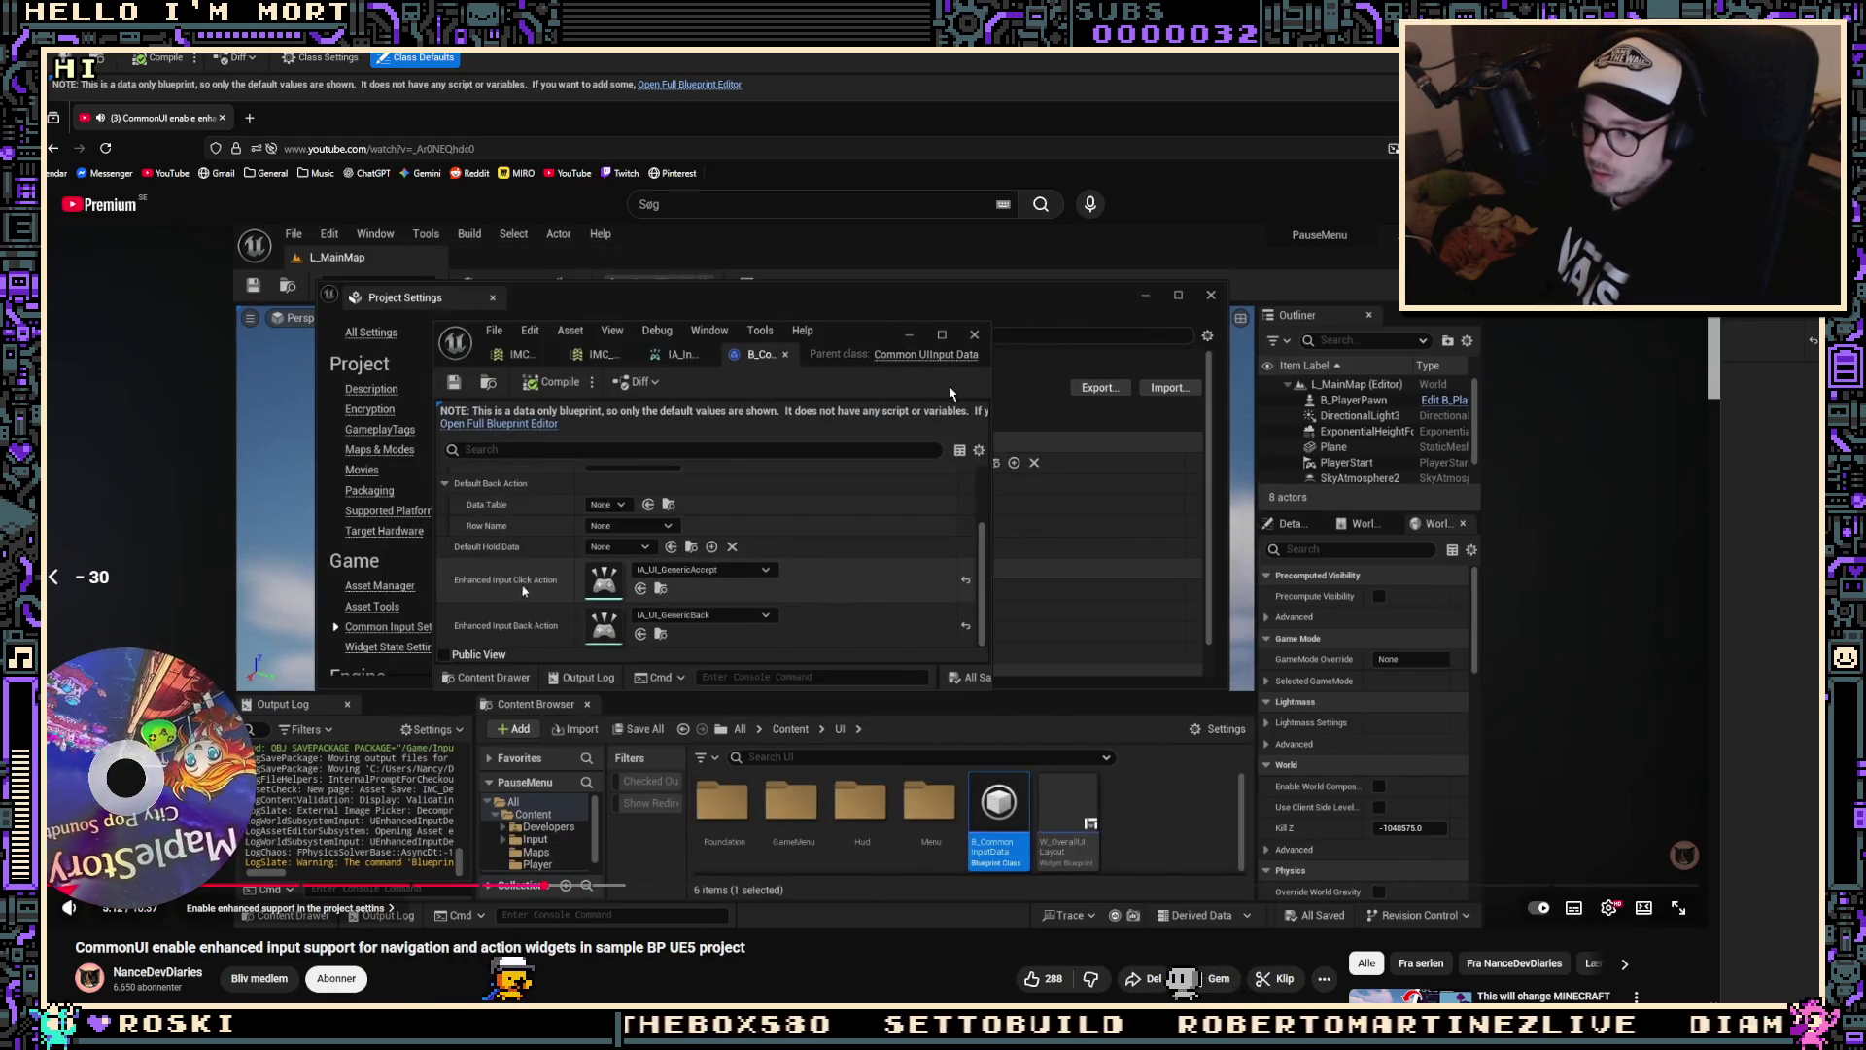
pyautogui.press('Left')
pyautogui.press('Left')
pyautogui.press('Left')
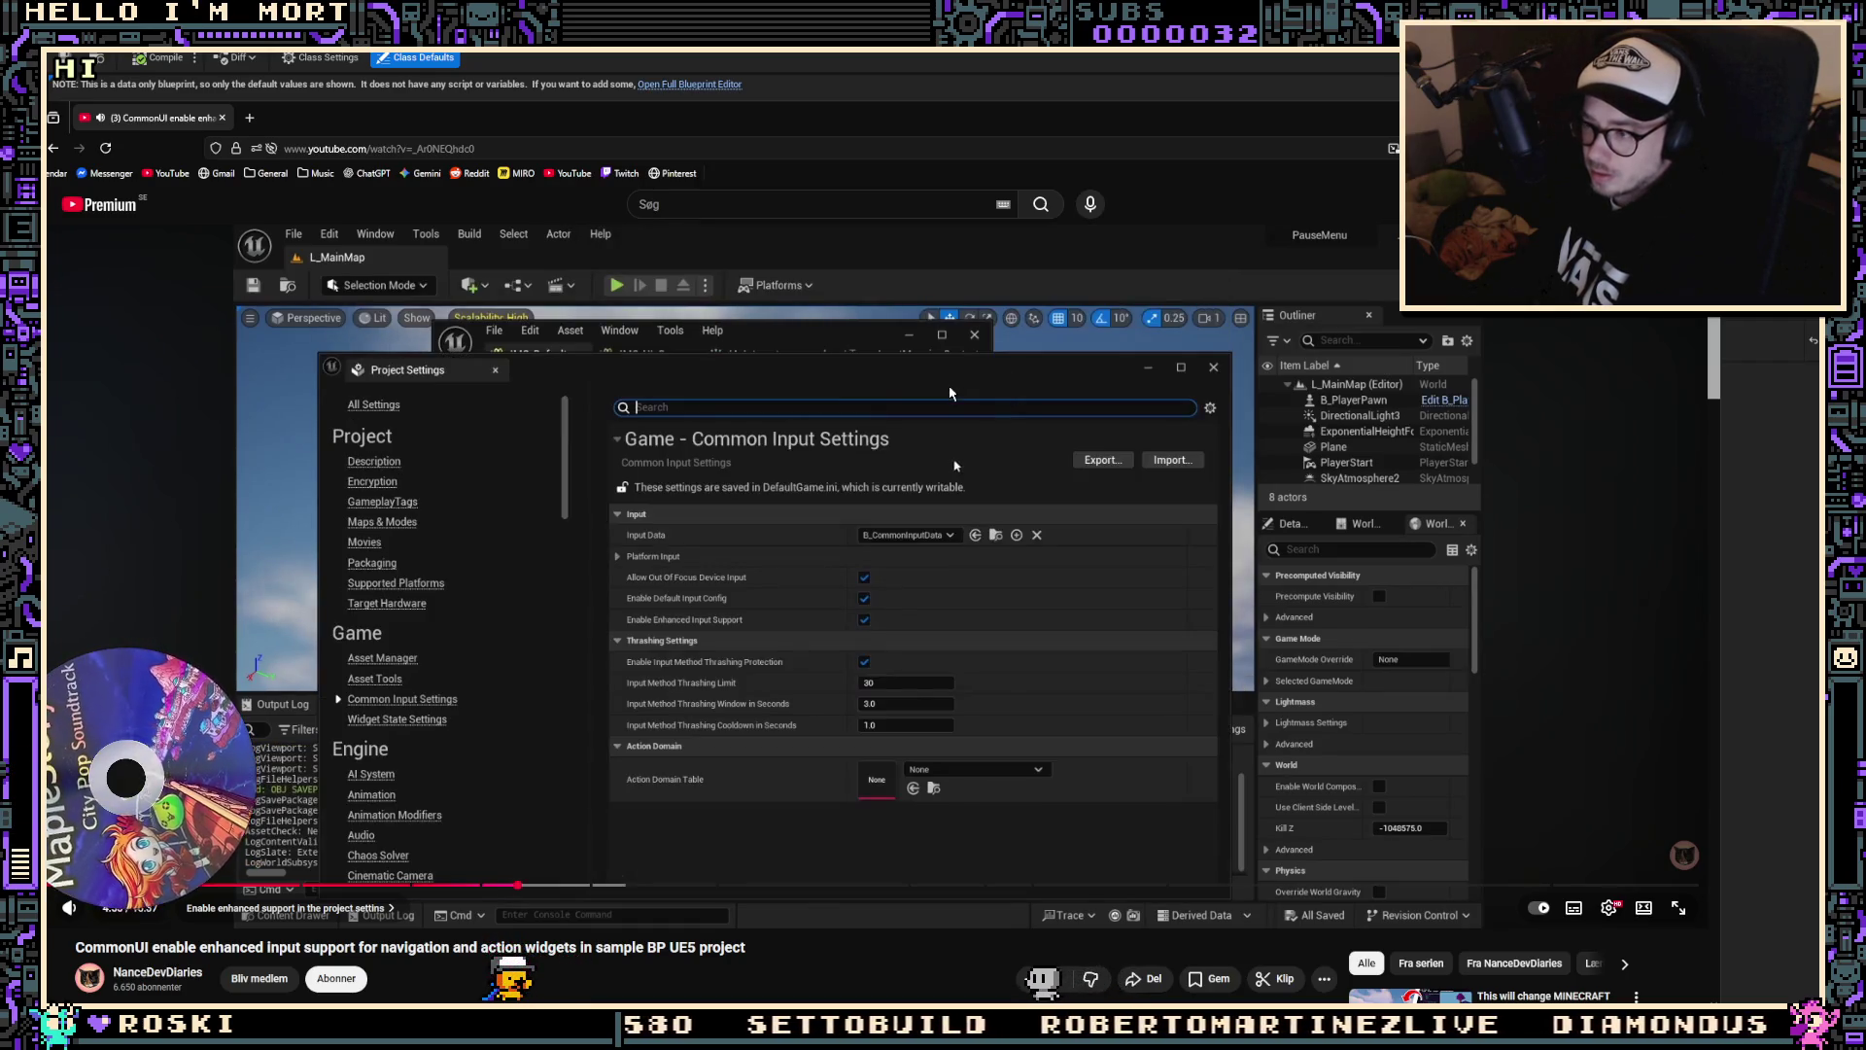
pyautogui.rightClick(951, 396)
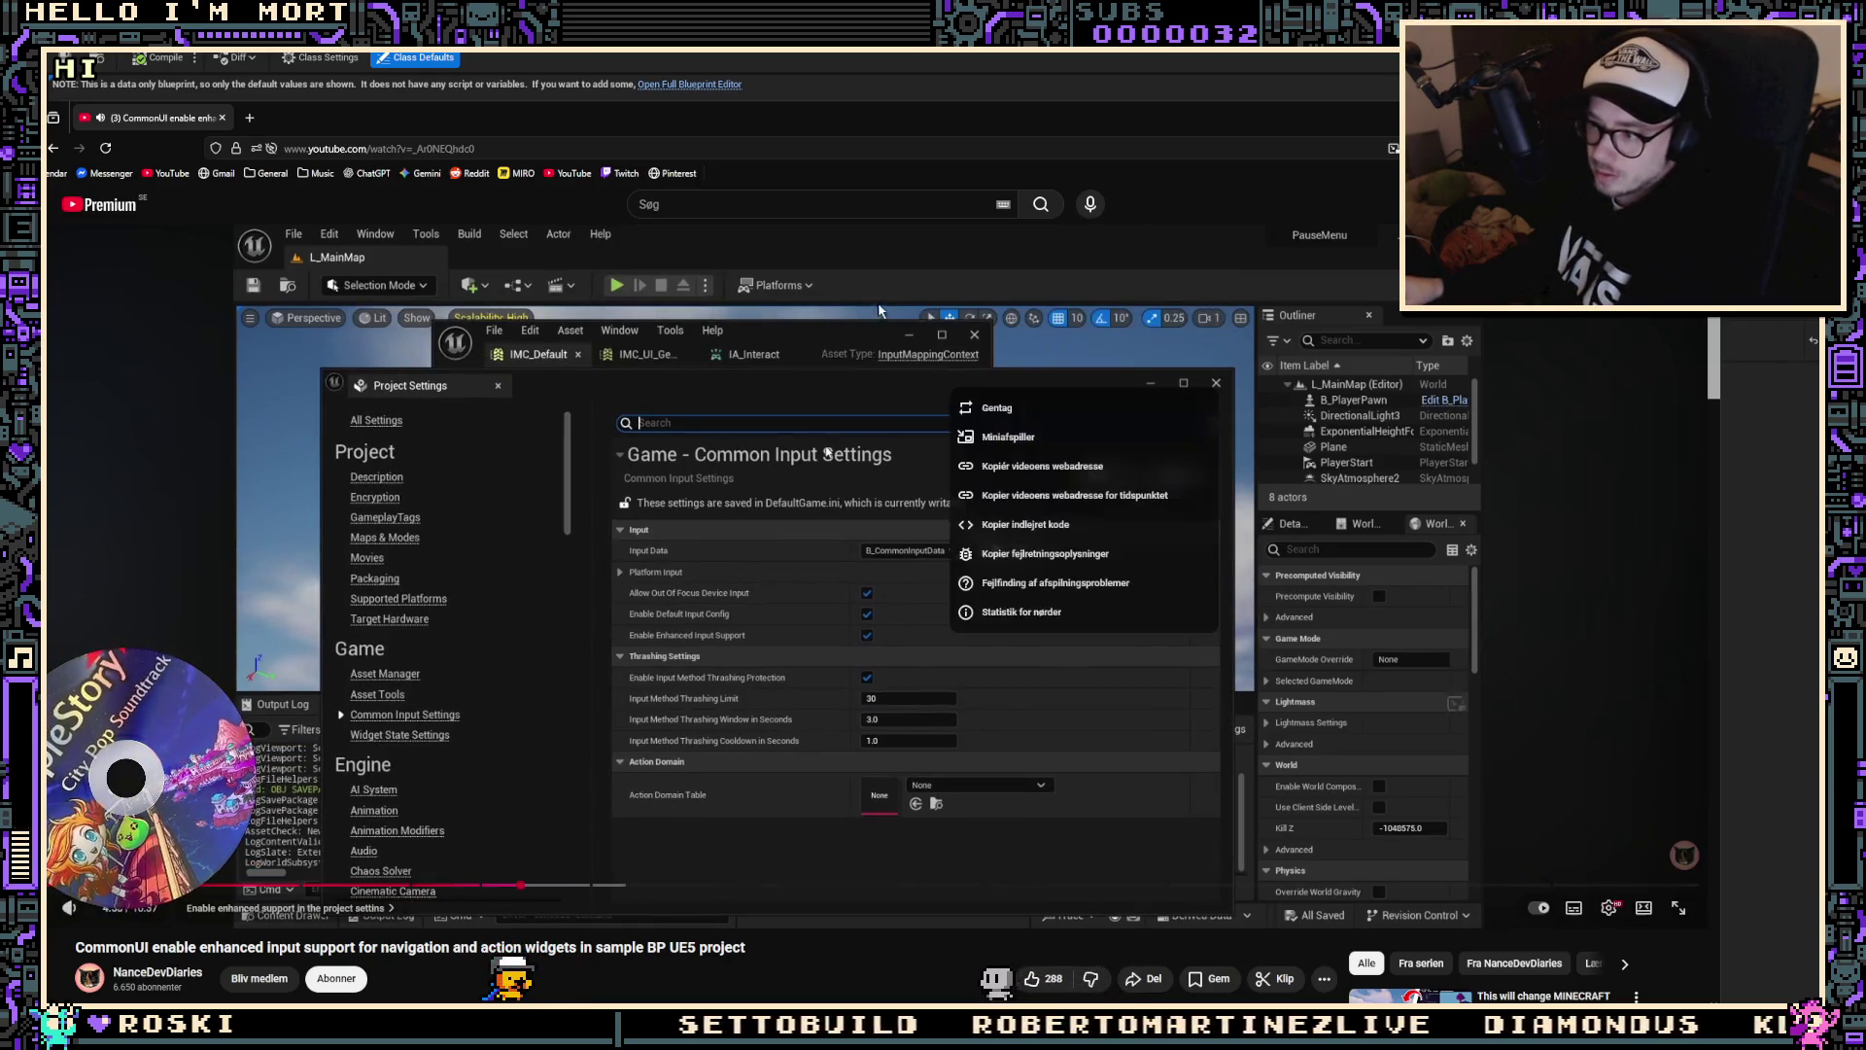
pyautogui.click(1594, 374)
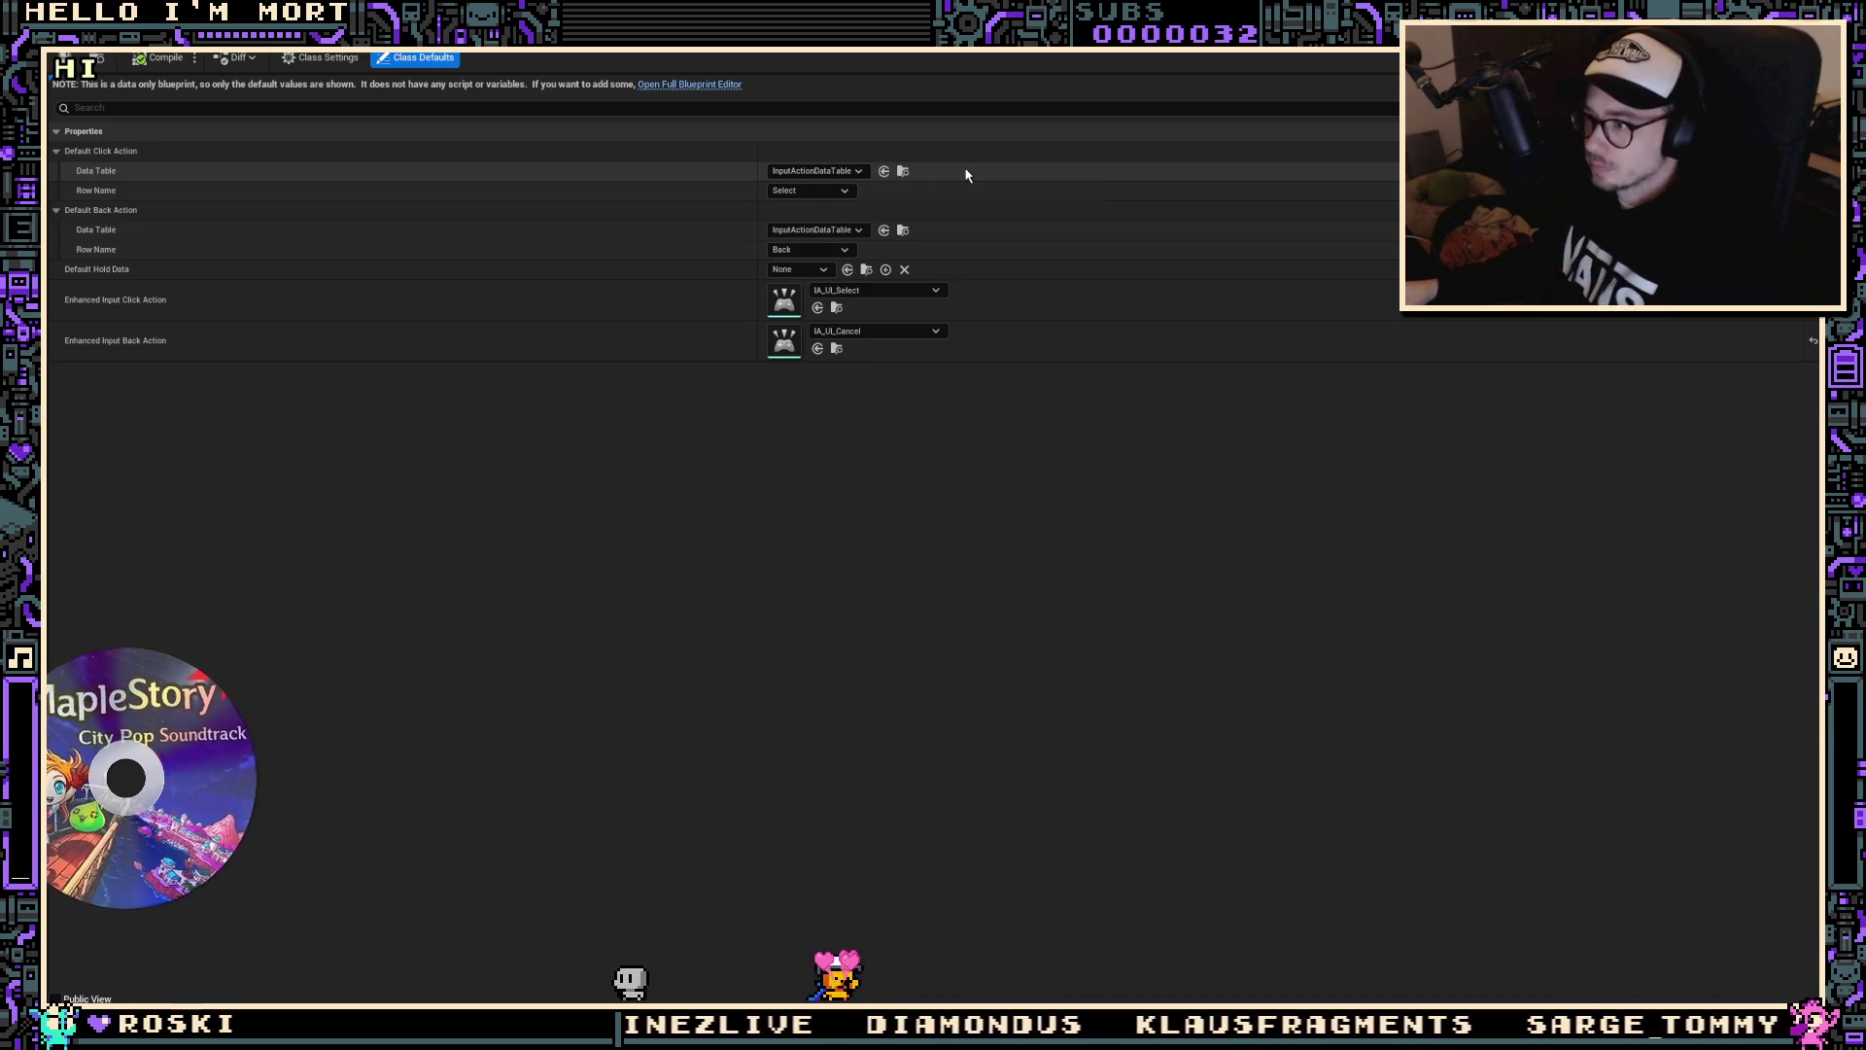
# Step: Leave the Unreal editor and return to the YouTube tutorial
pyautogui.press('Escape')
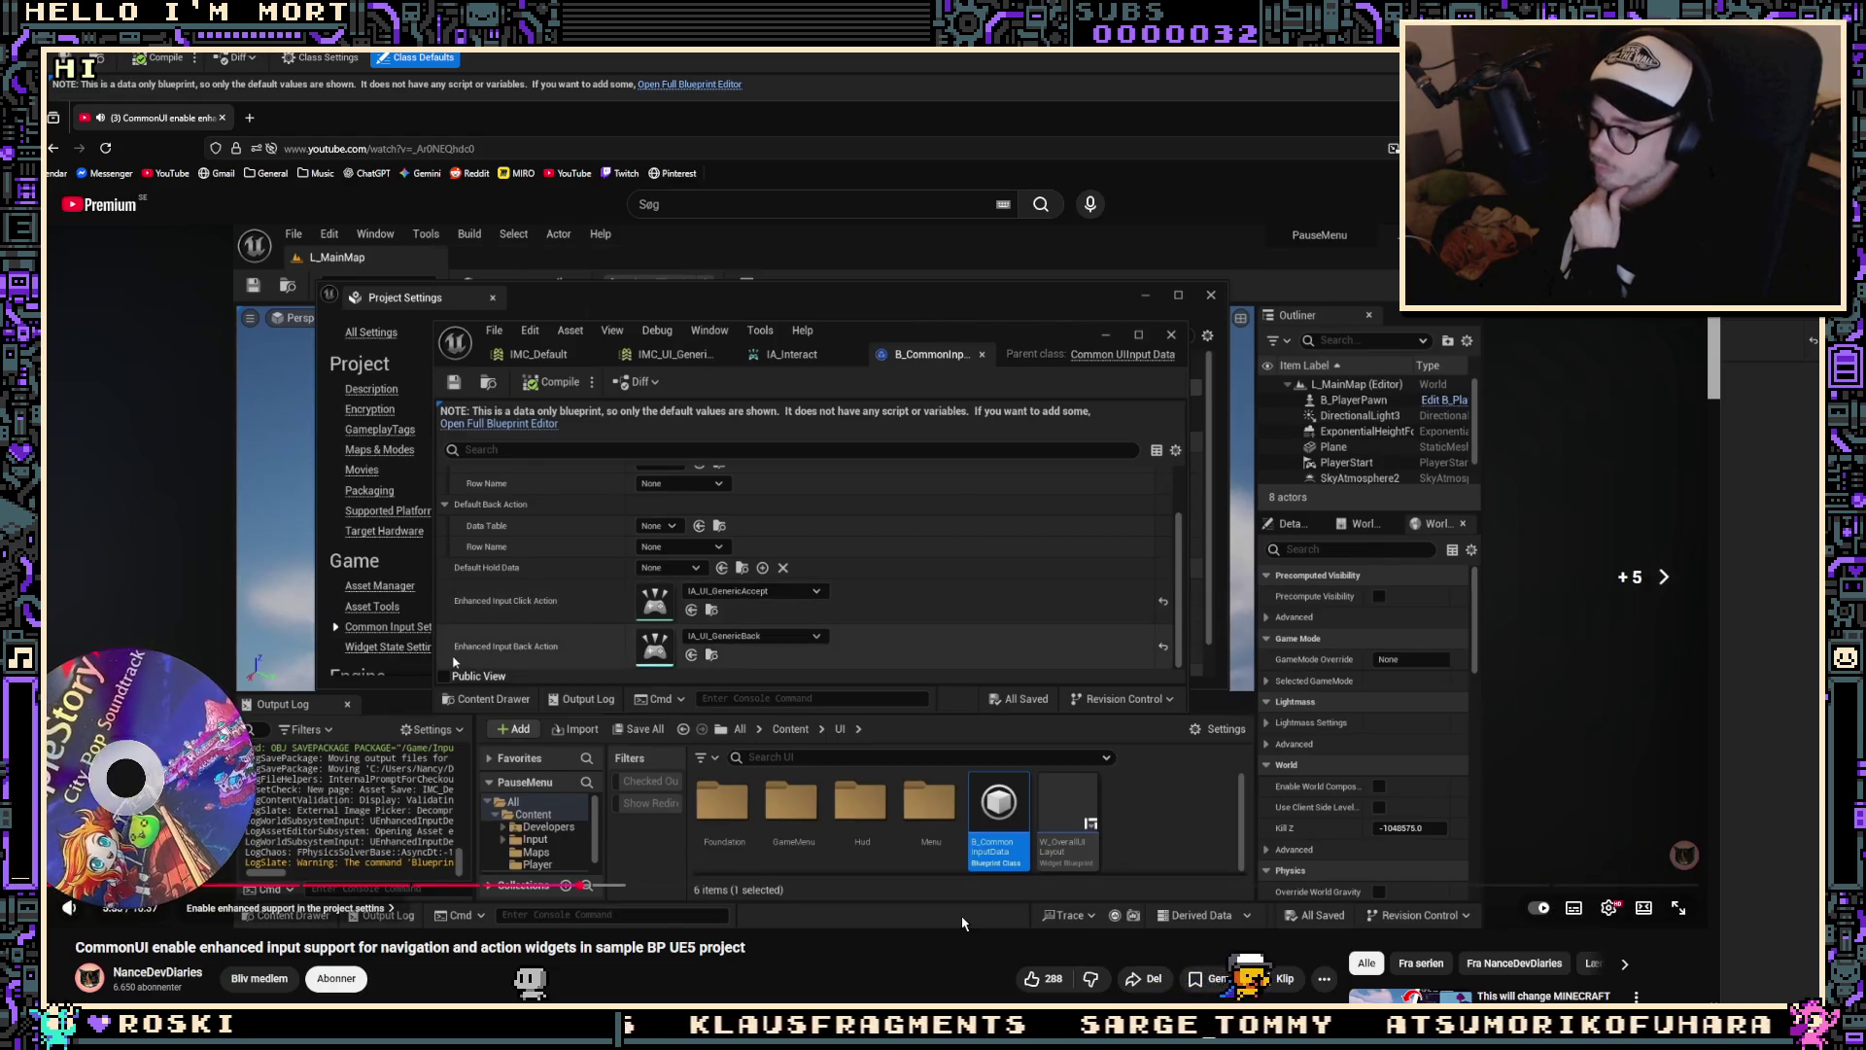
# Step: Seek the tutorial back and forth to find the IMC_UI_GenericActions mappings
pyautogui.press('l')
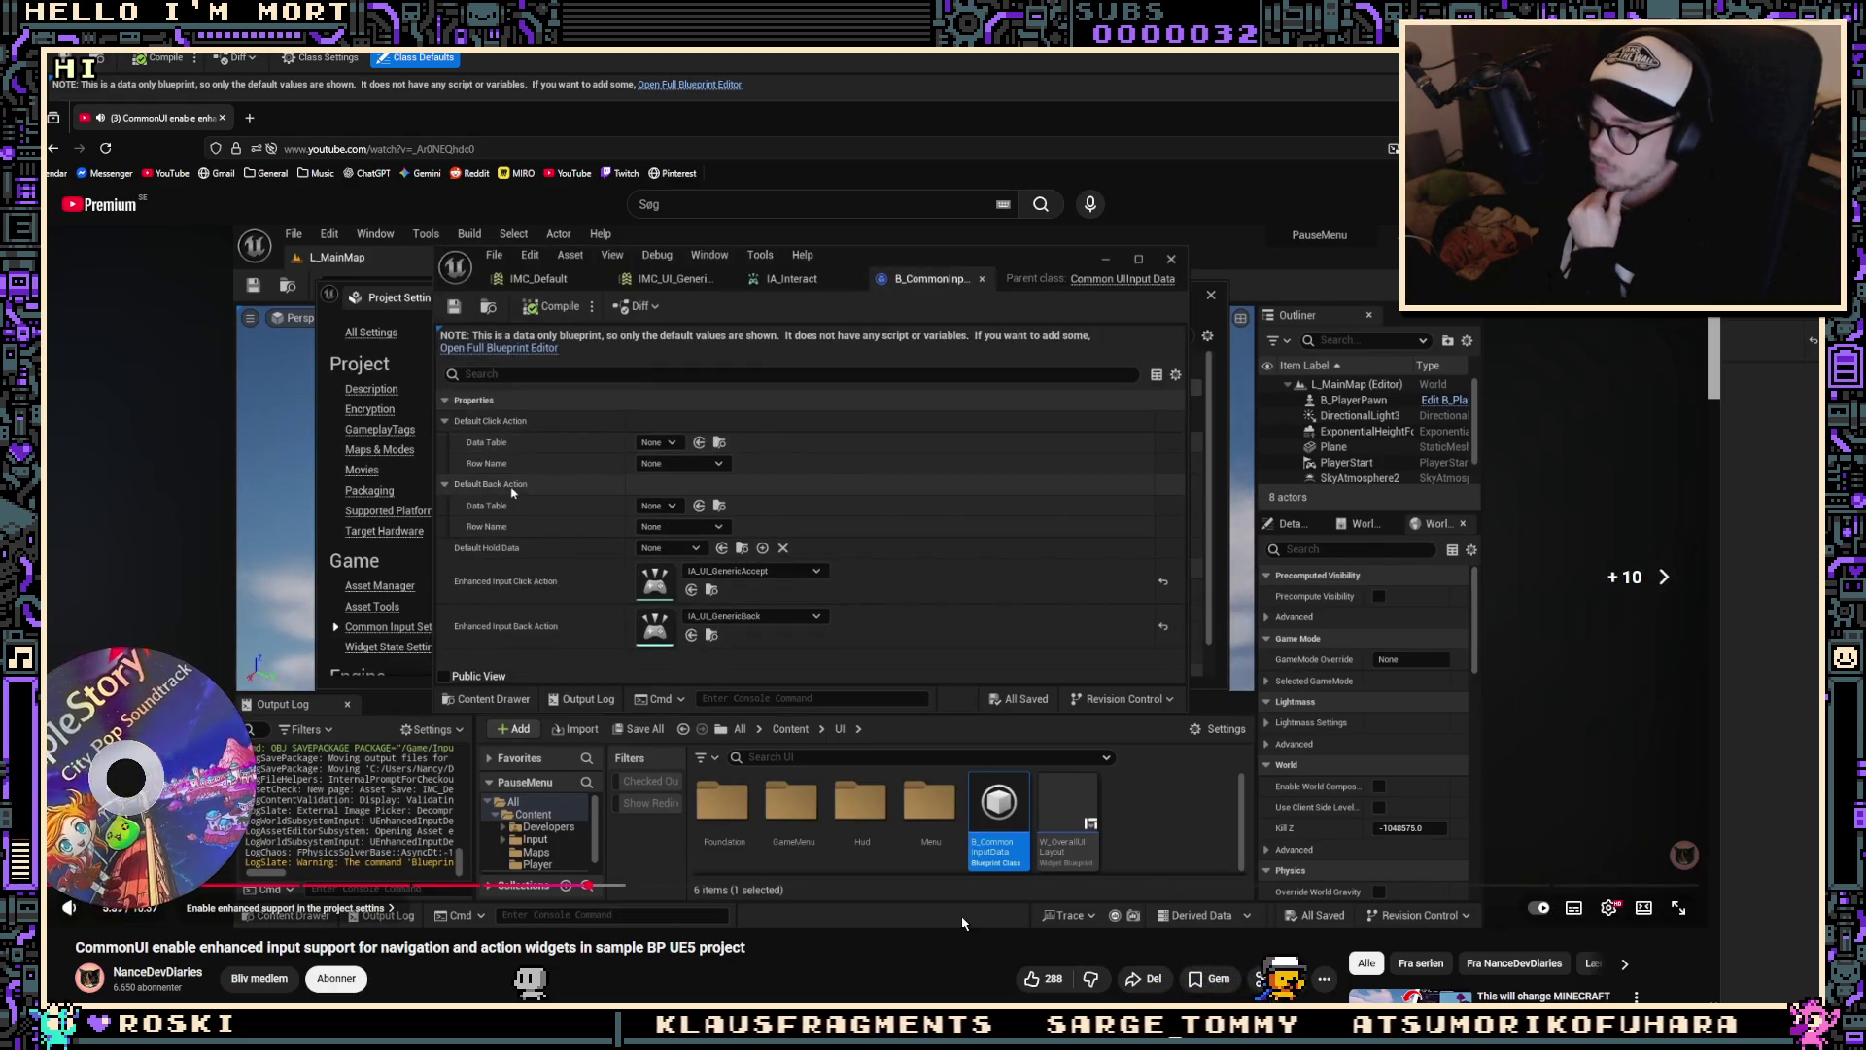
pyautogui.press('Left')
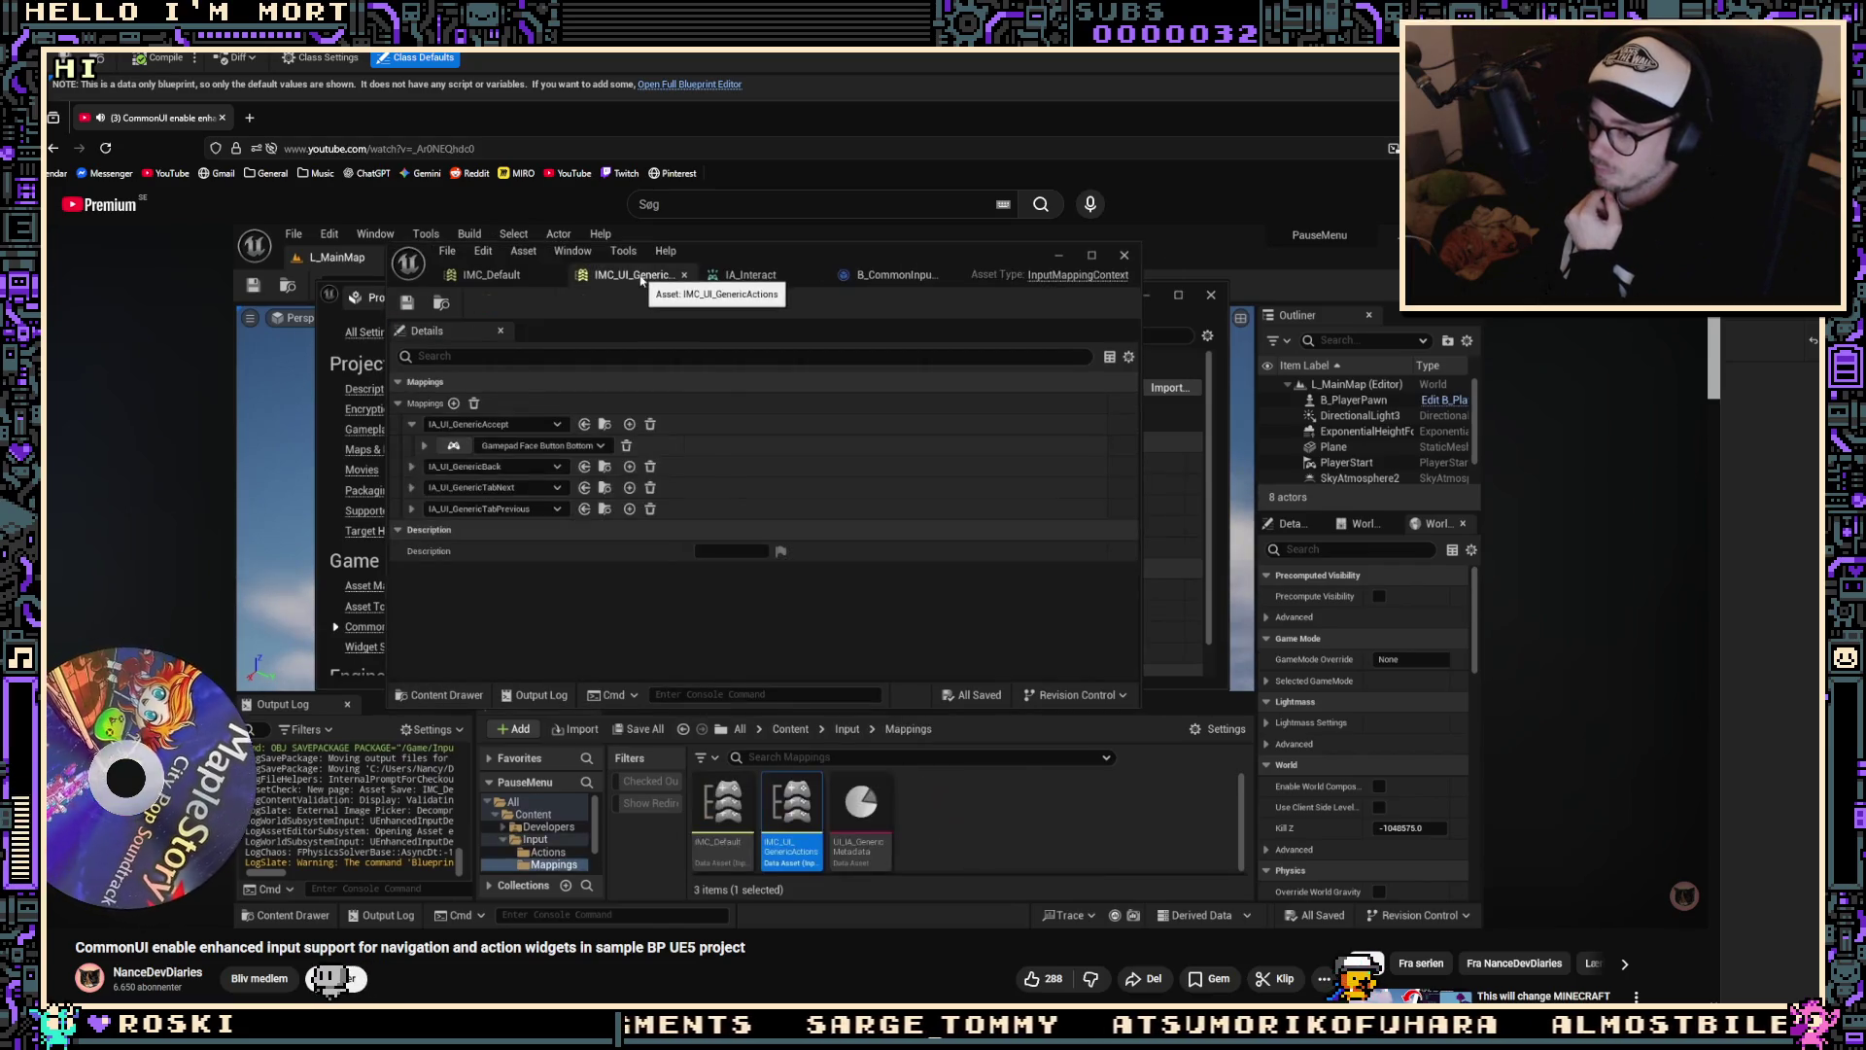
pyautogui.press('j')
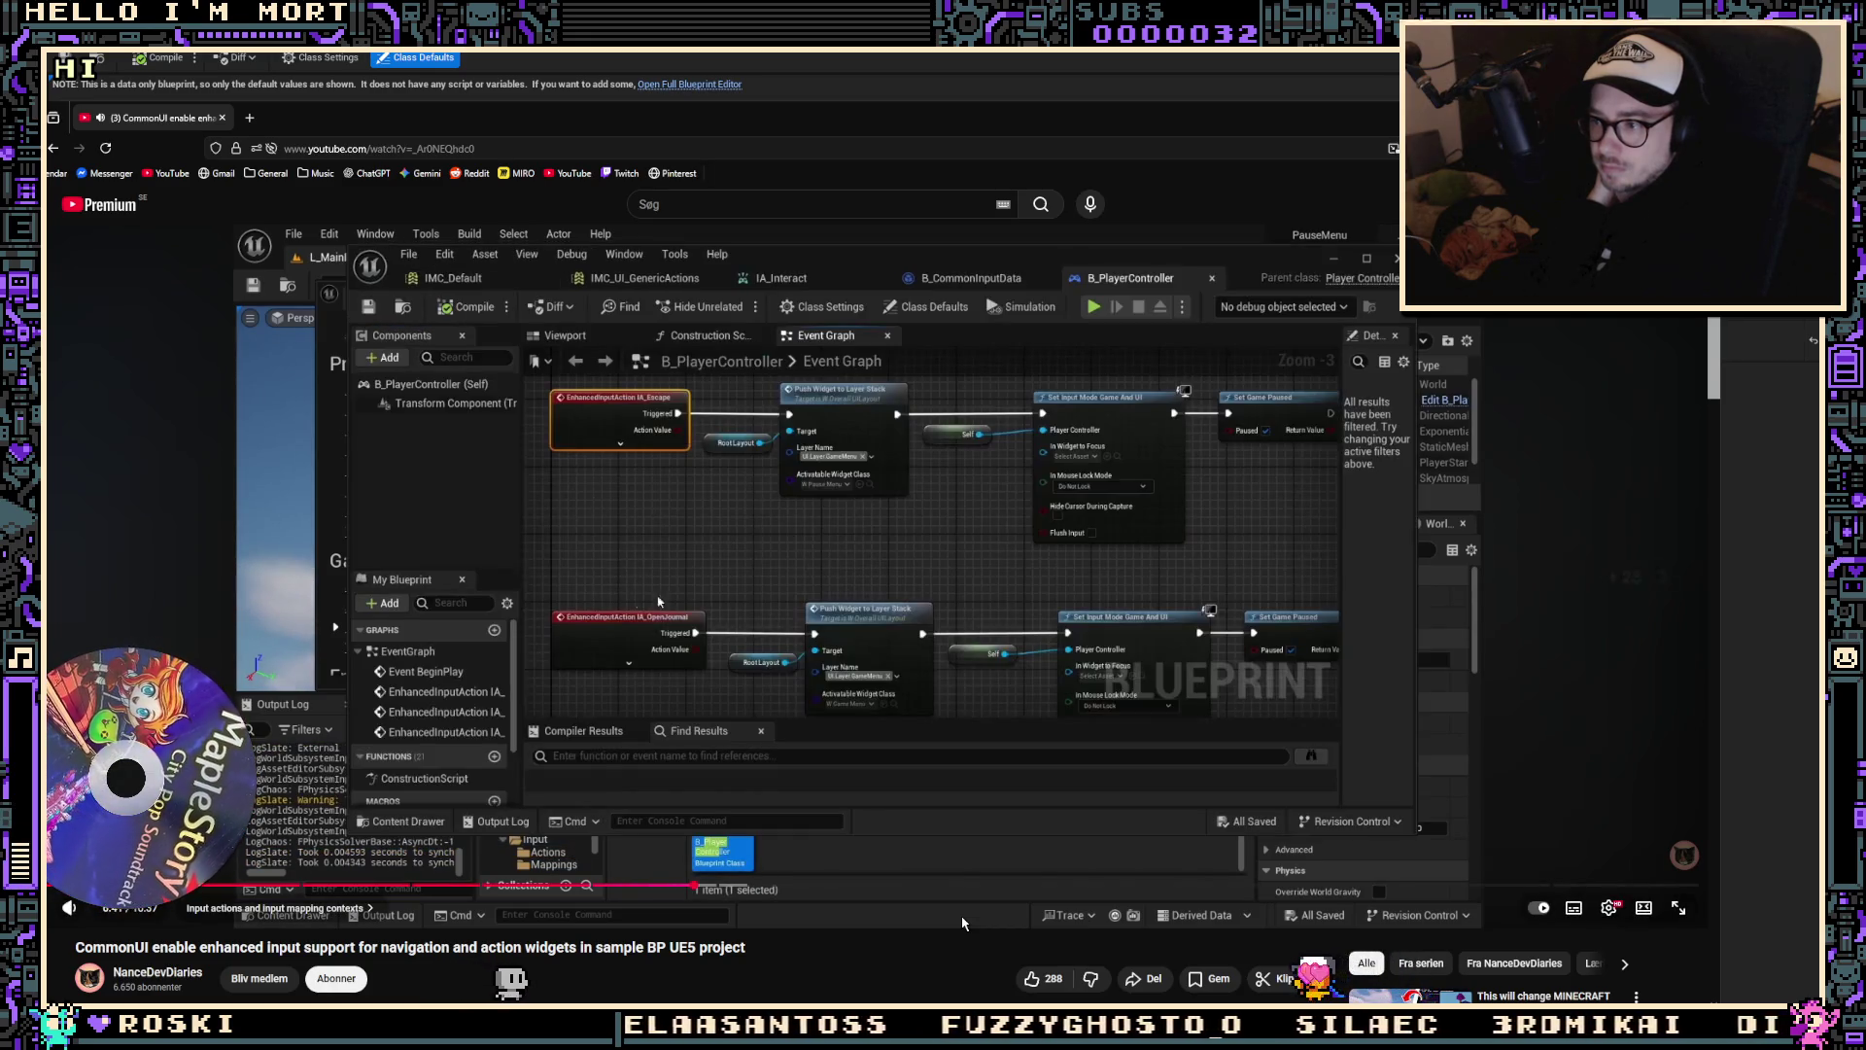
# Step: Play the tutorial to the UI_IA_Generic metadata asset, replaying a few seconds on the way
pyautogui.press('Left')
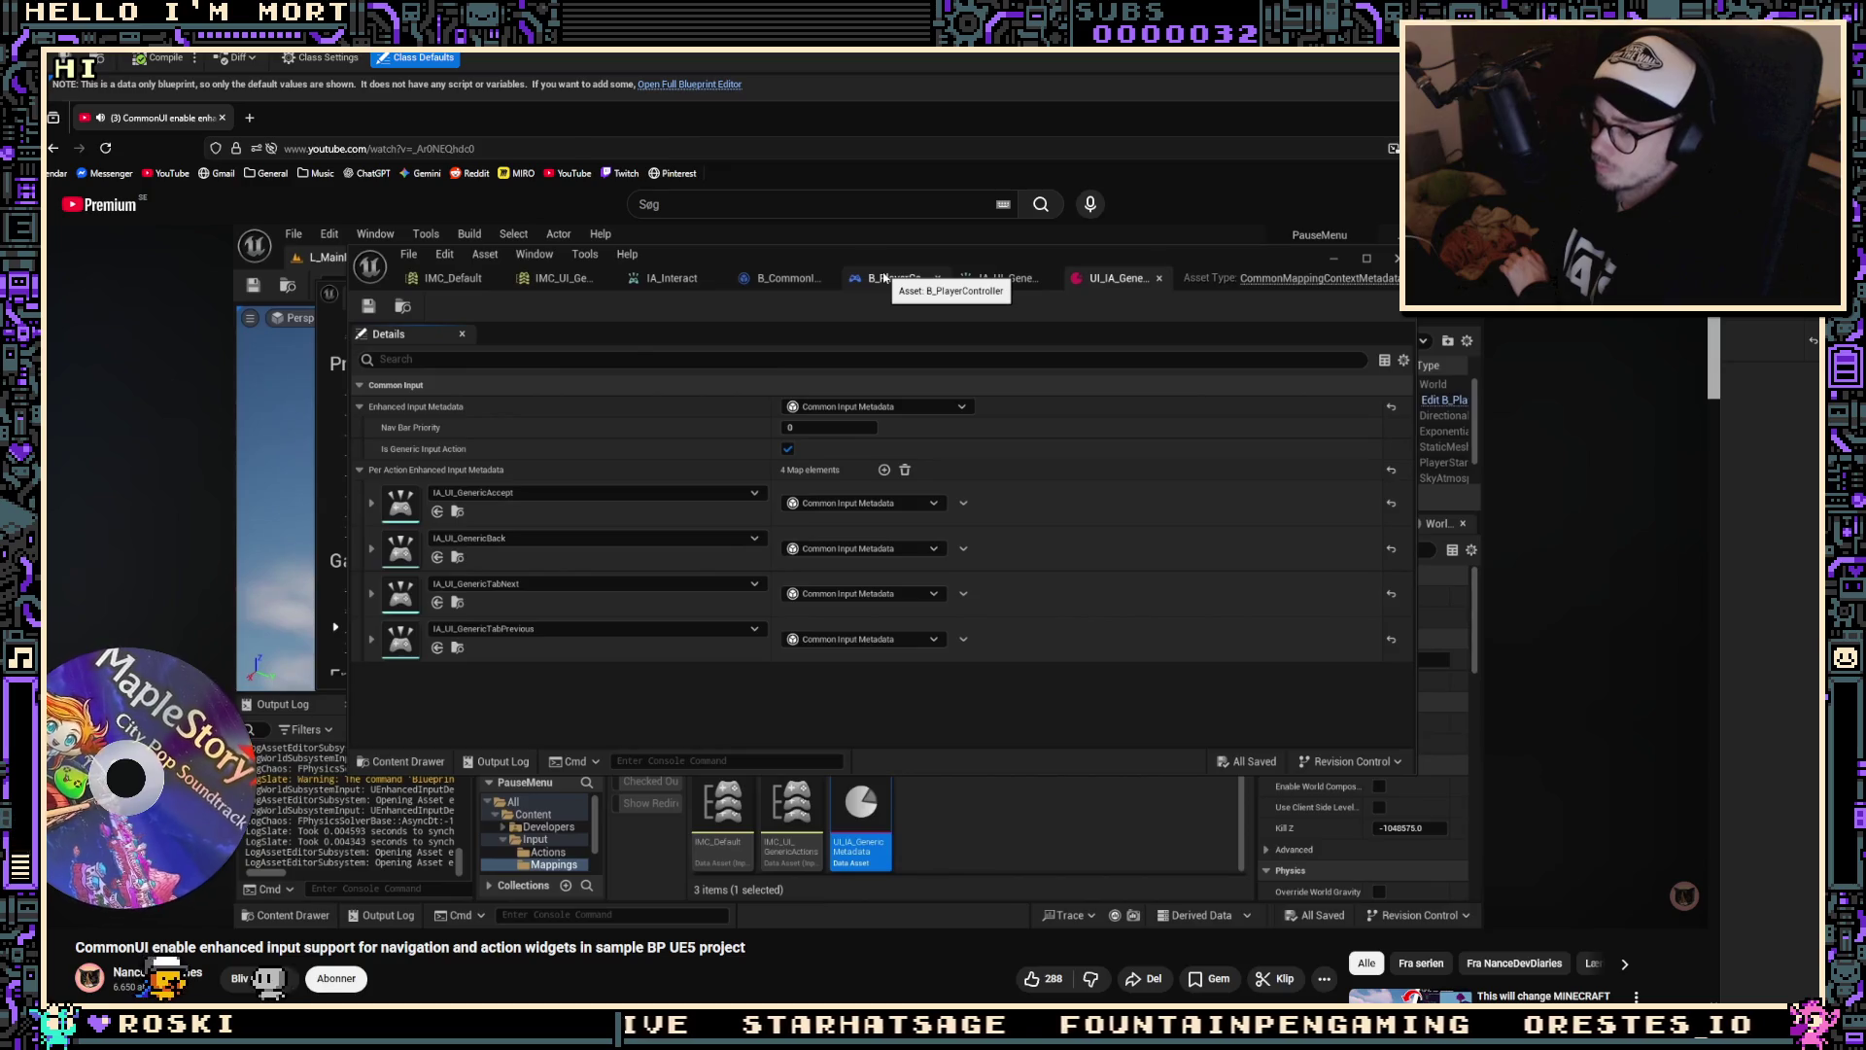
# Step: Skip the tutorial ahead to B_PlayerController's BeginPlay adding the UI generic and IMC_Default contexts
pyautogui.press('Right')
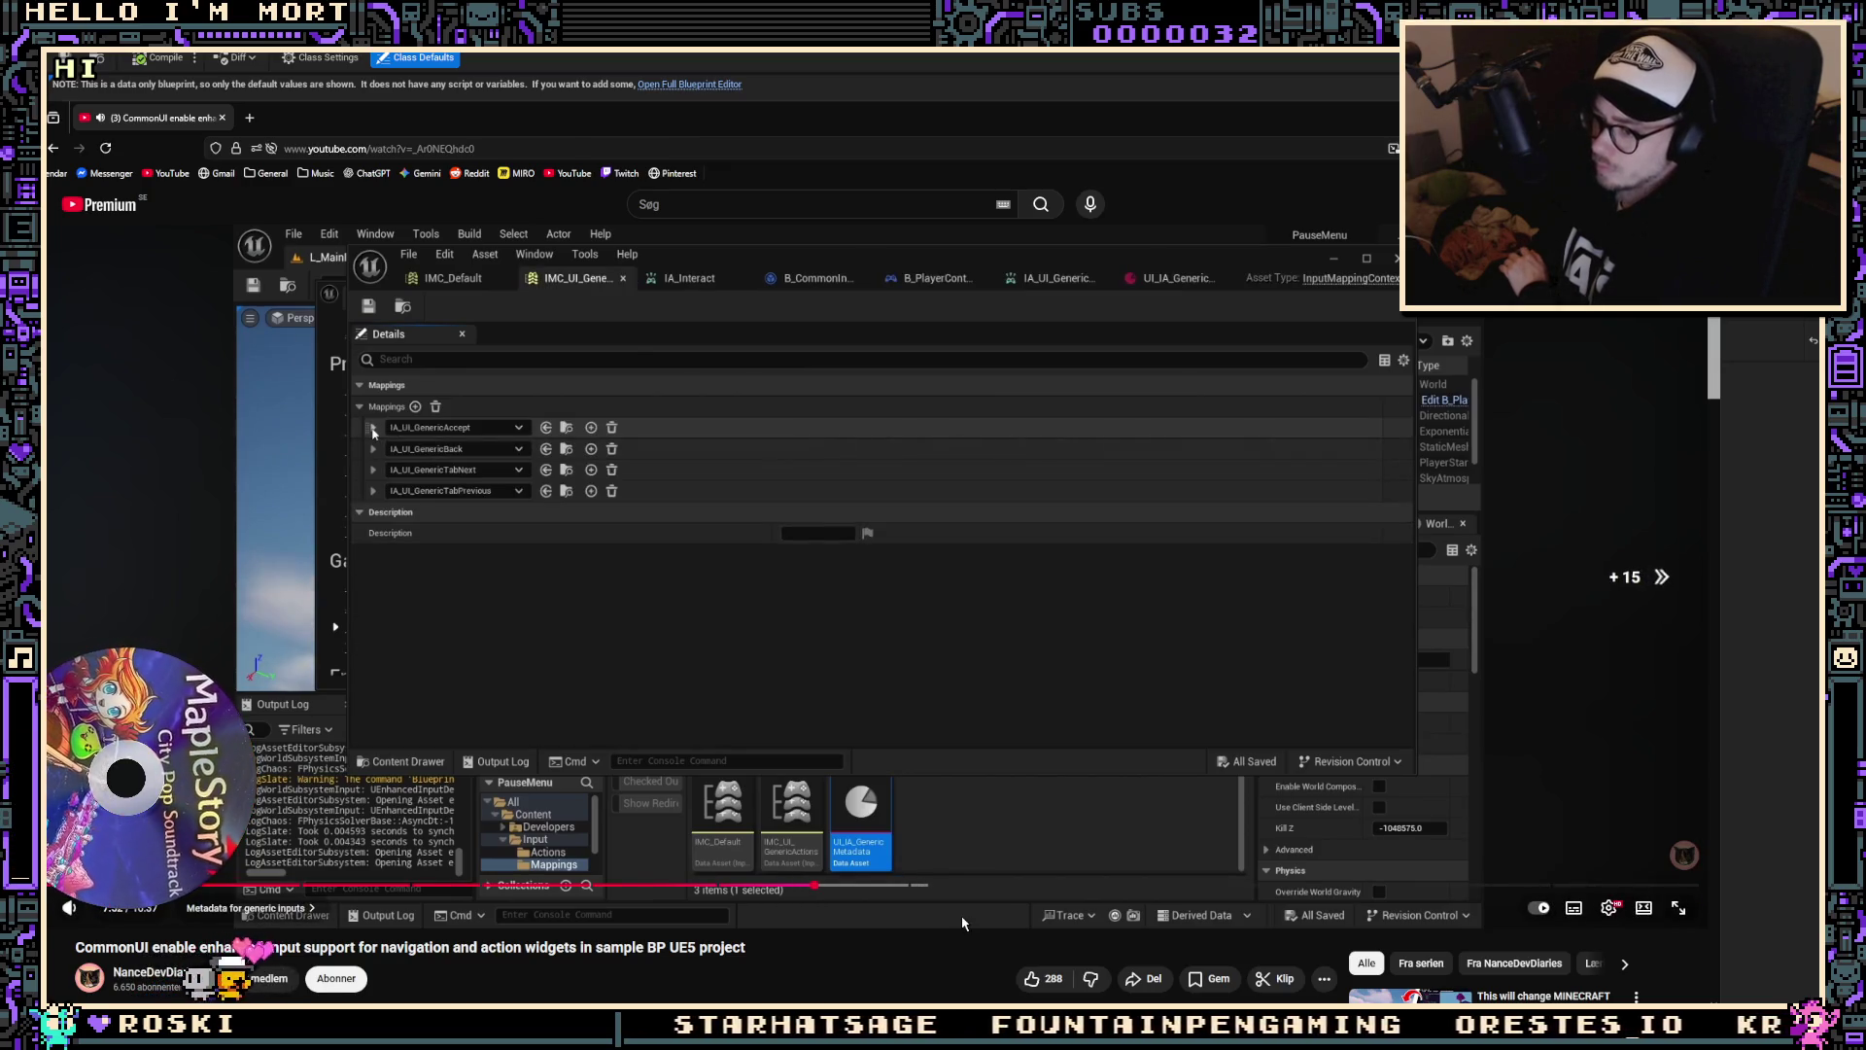
pyautogui.press('Right')
pyautogui.press('Right')
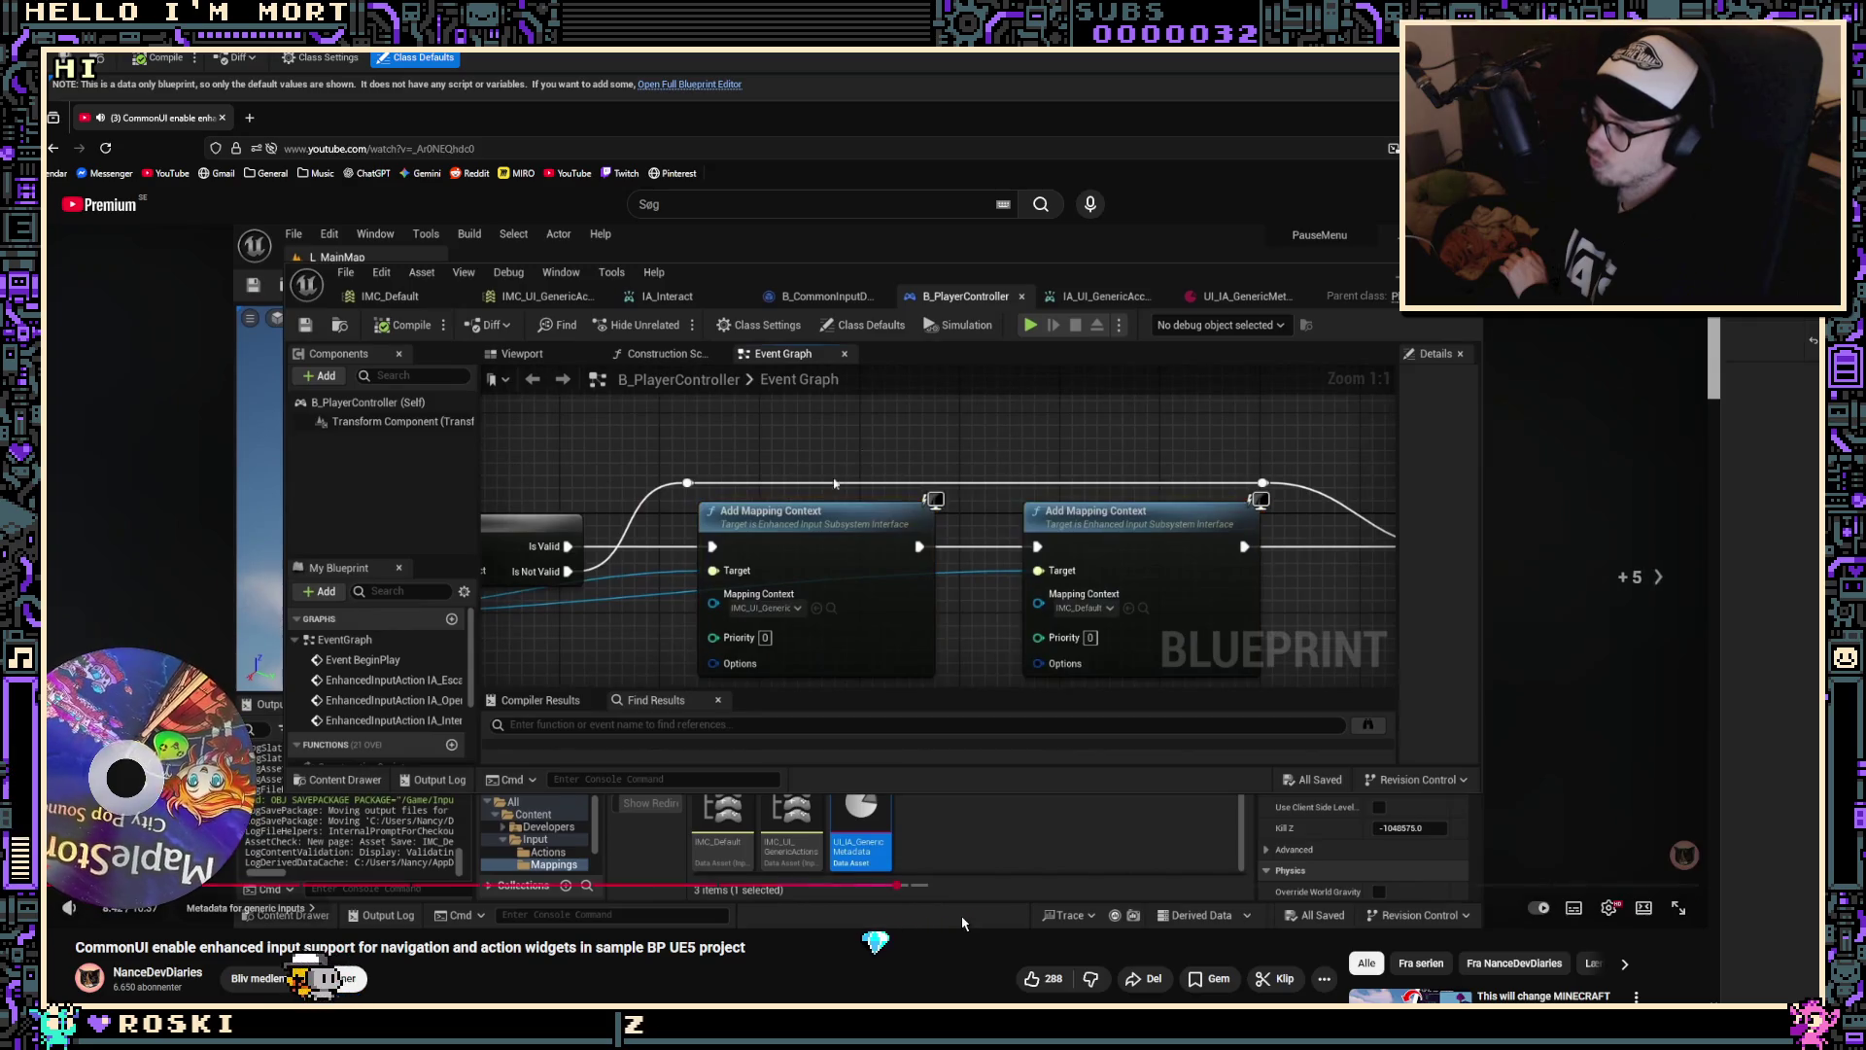
pyautogui.press('l')
pyautogui.press('l')
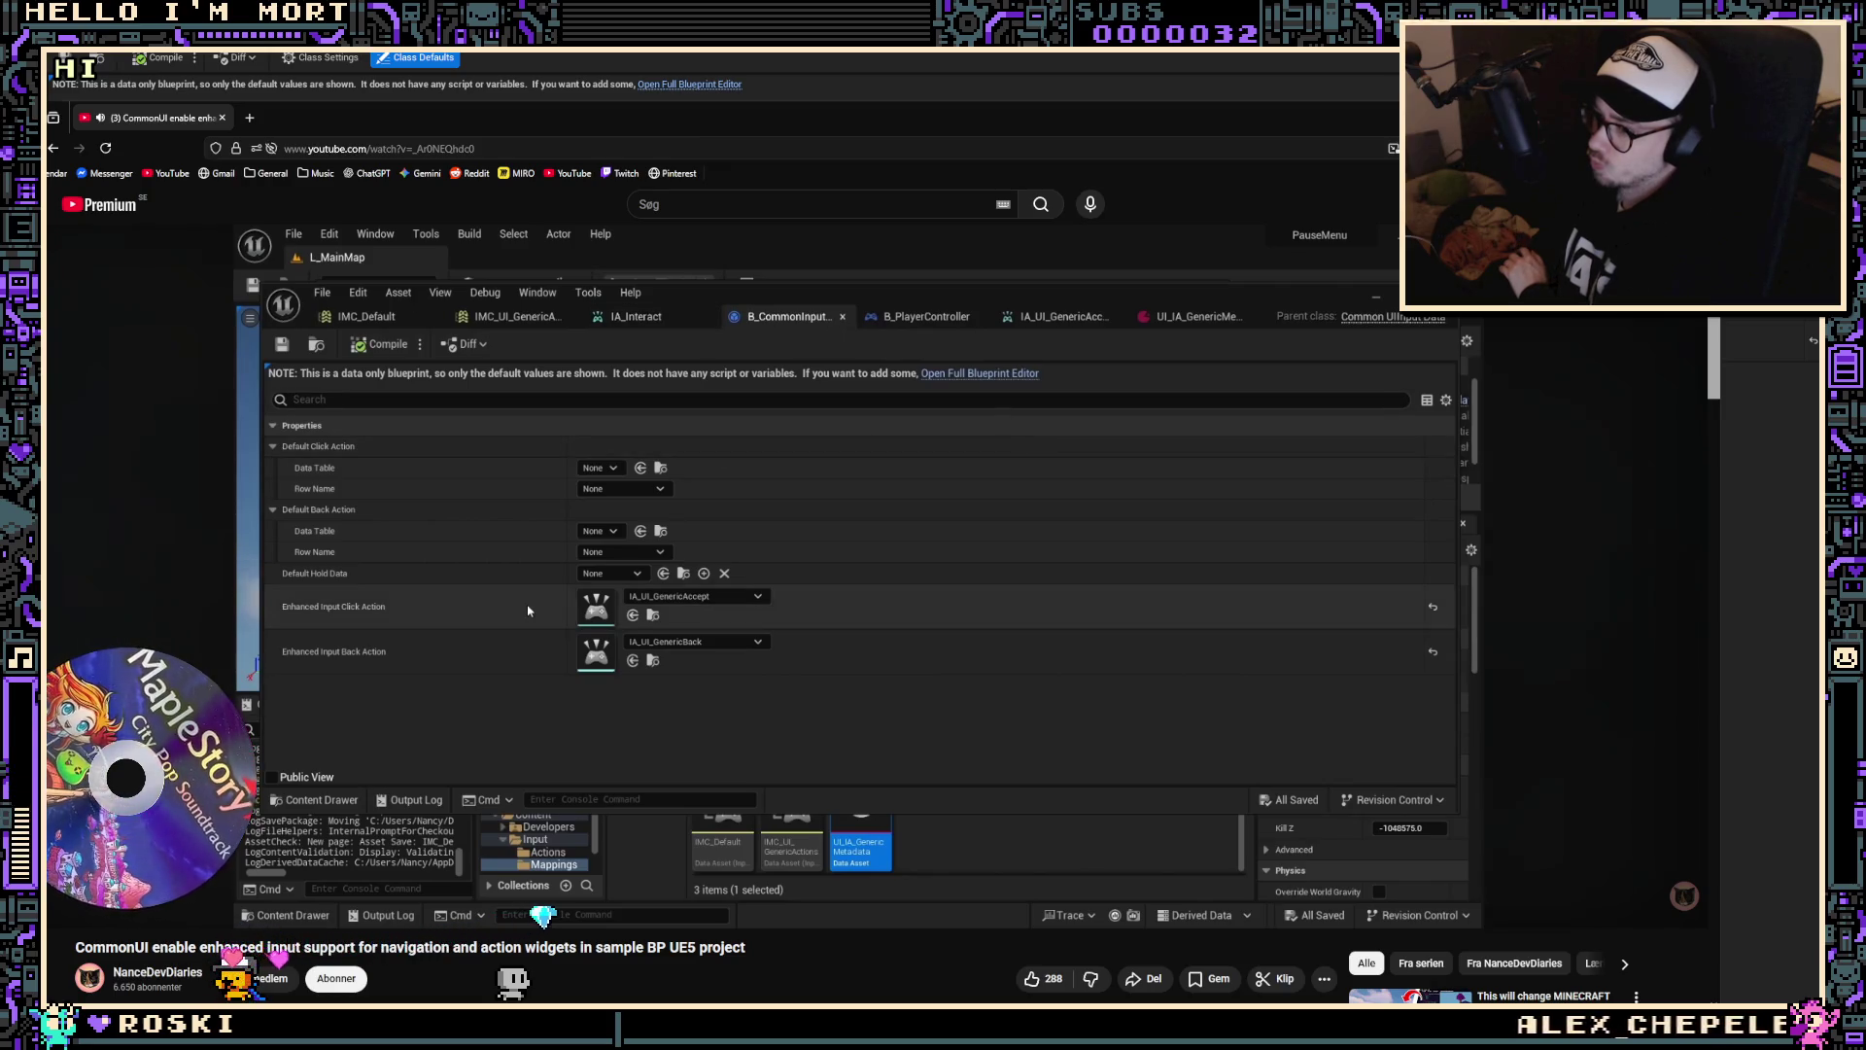
# Step: Skip the video ahead to W_HorizontalTabList and its IA_UI_GenericTabNext and IA_UI_GenericTabPrevious actions
pyautogui.press('l')
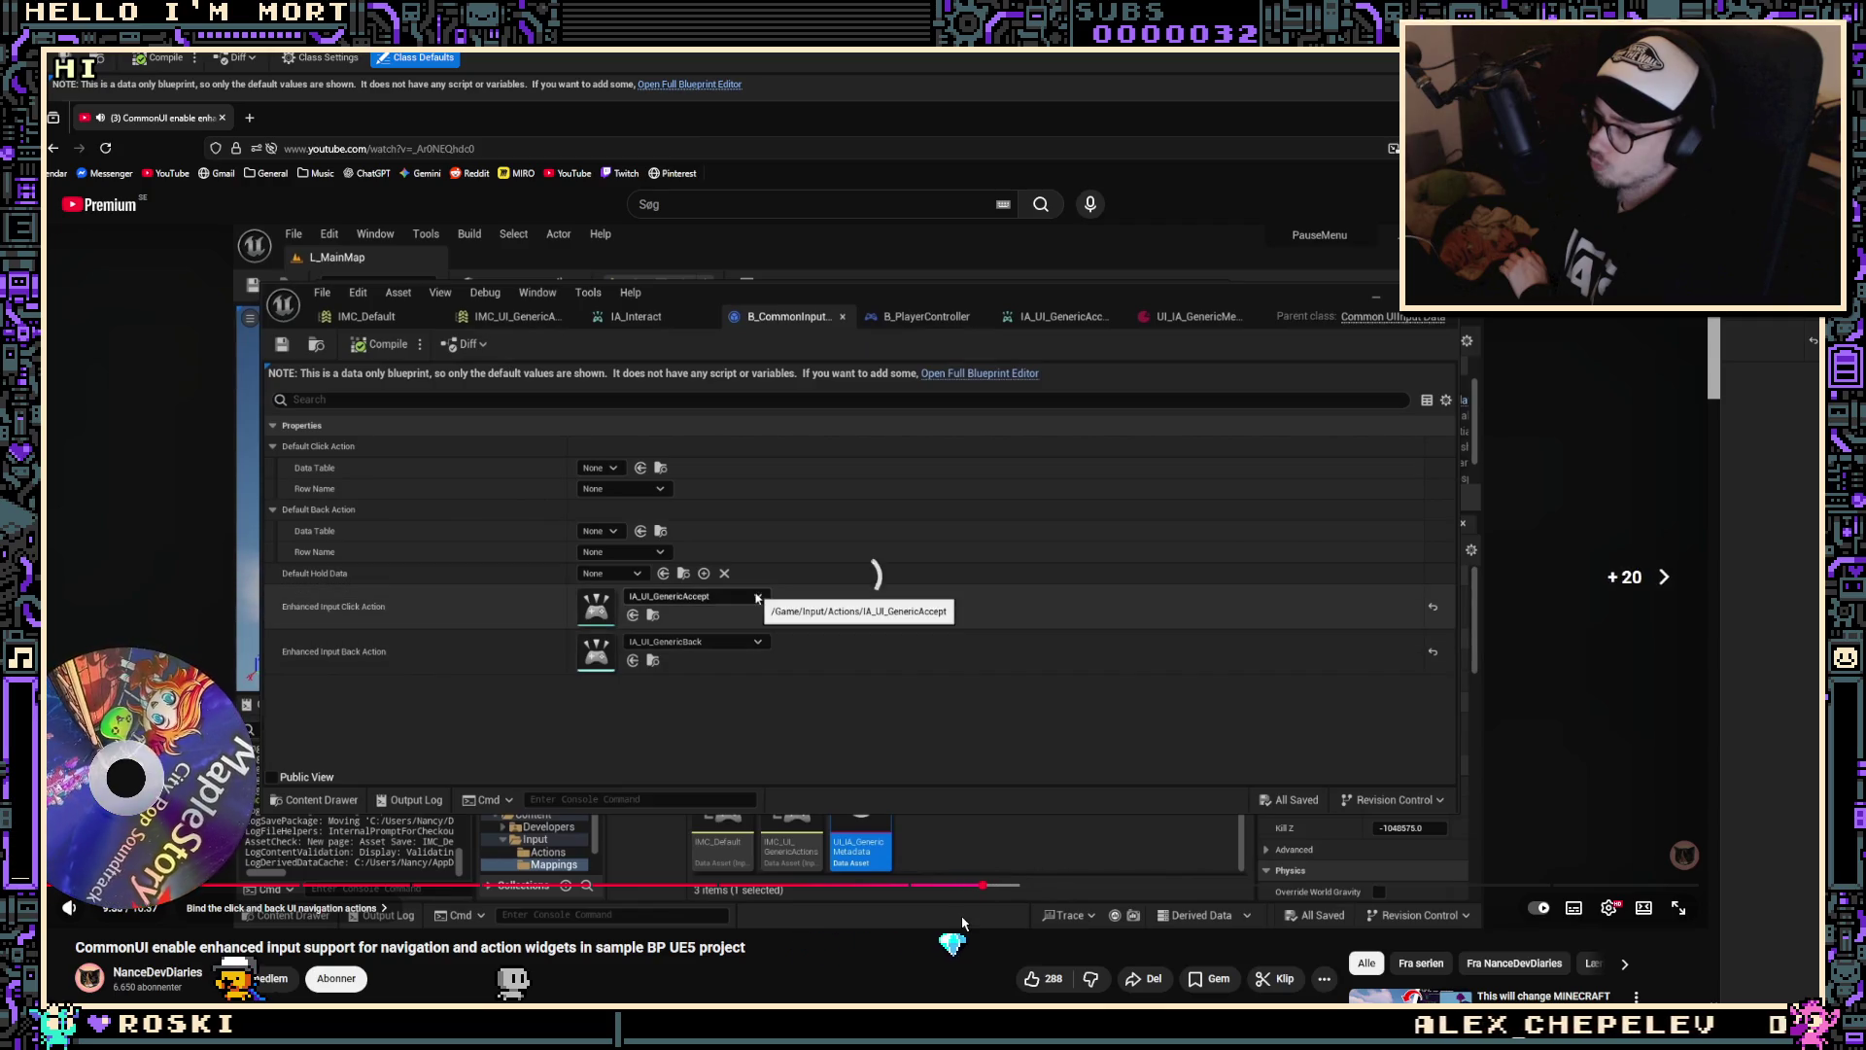
pyautogui.press('Right')
pyautogui.press('Right')
pyautogui.press('Right')
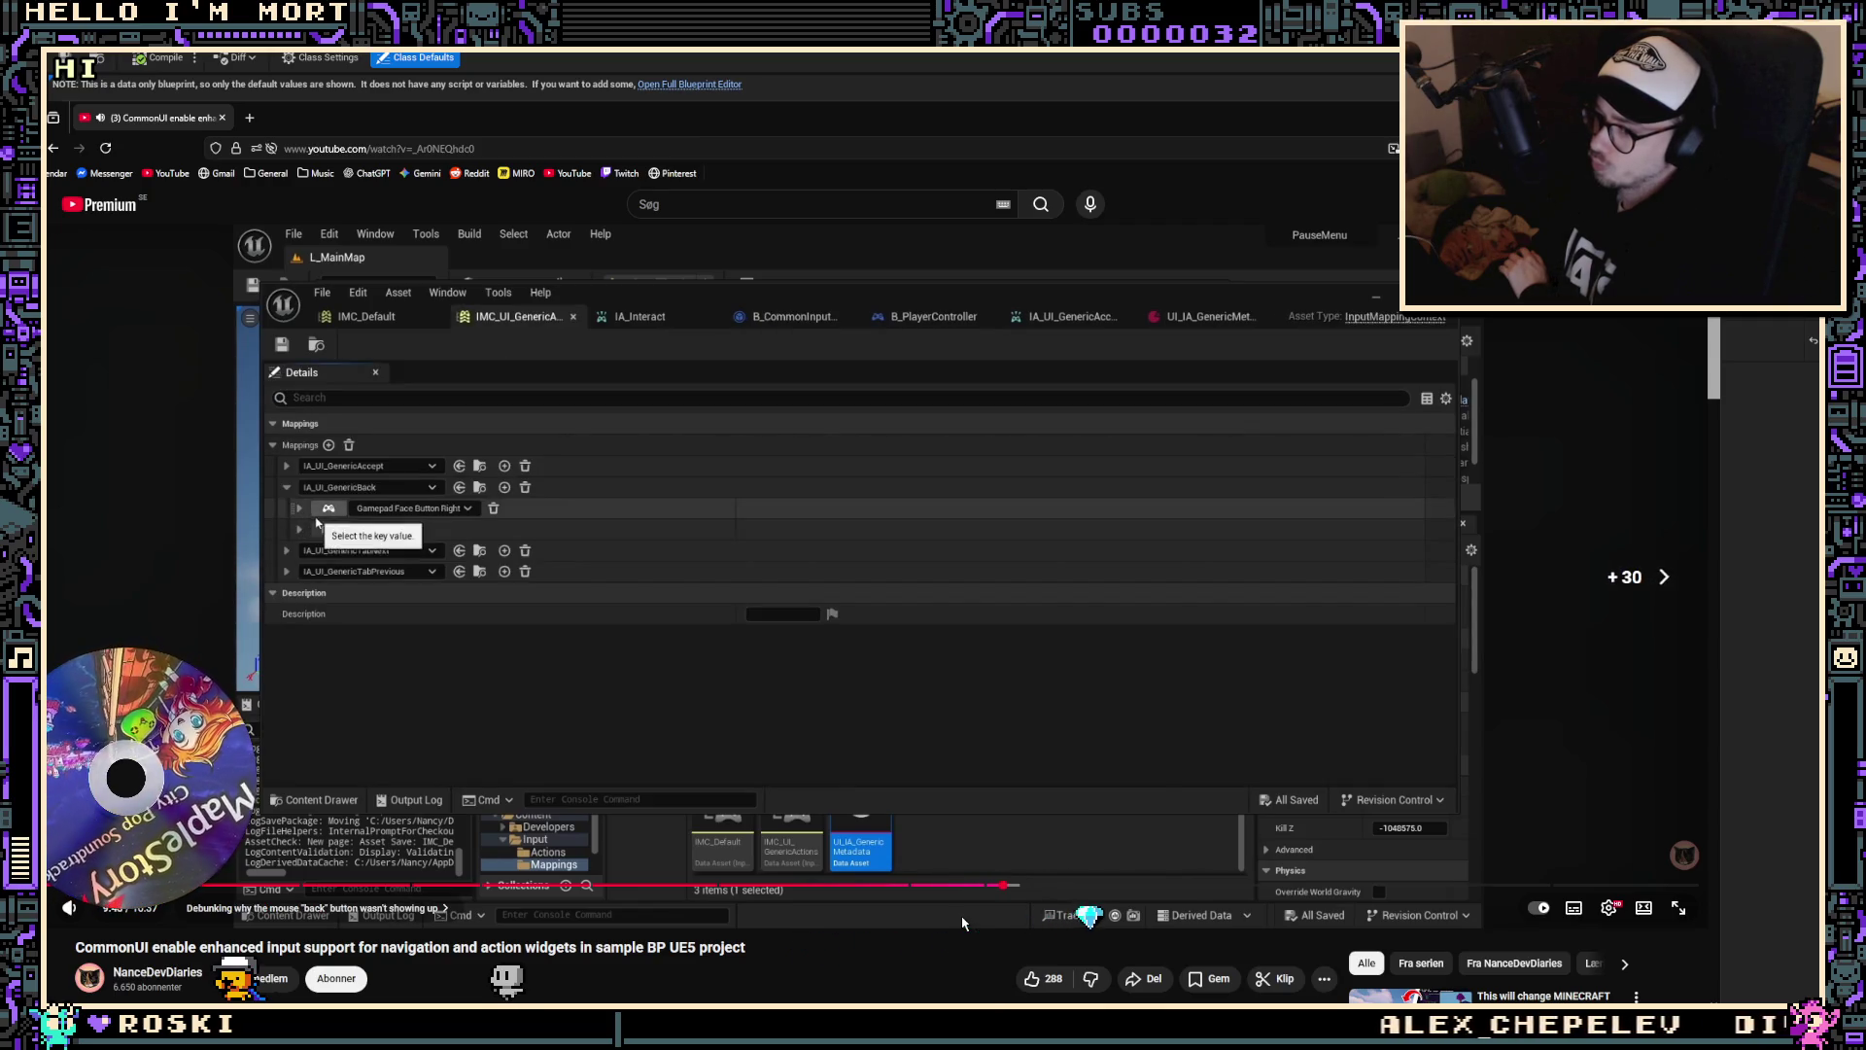
pyautogui.press('Right')
pyautogui.press('Right')
pyautogui.press('Right')
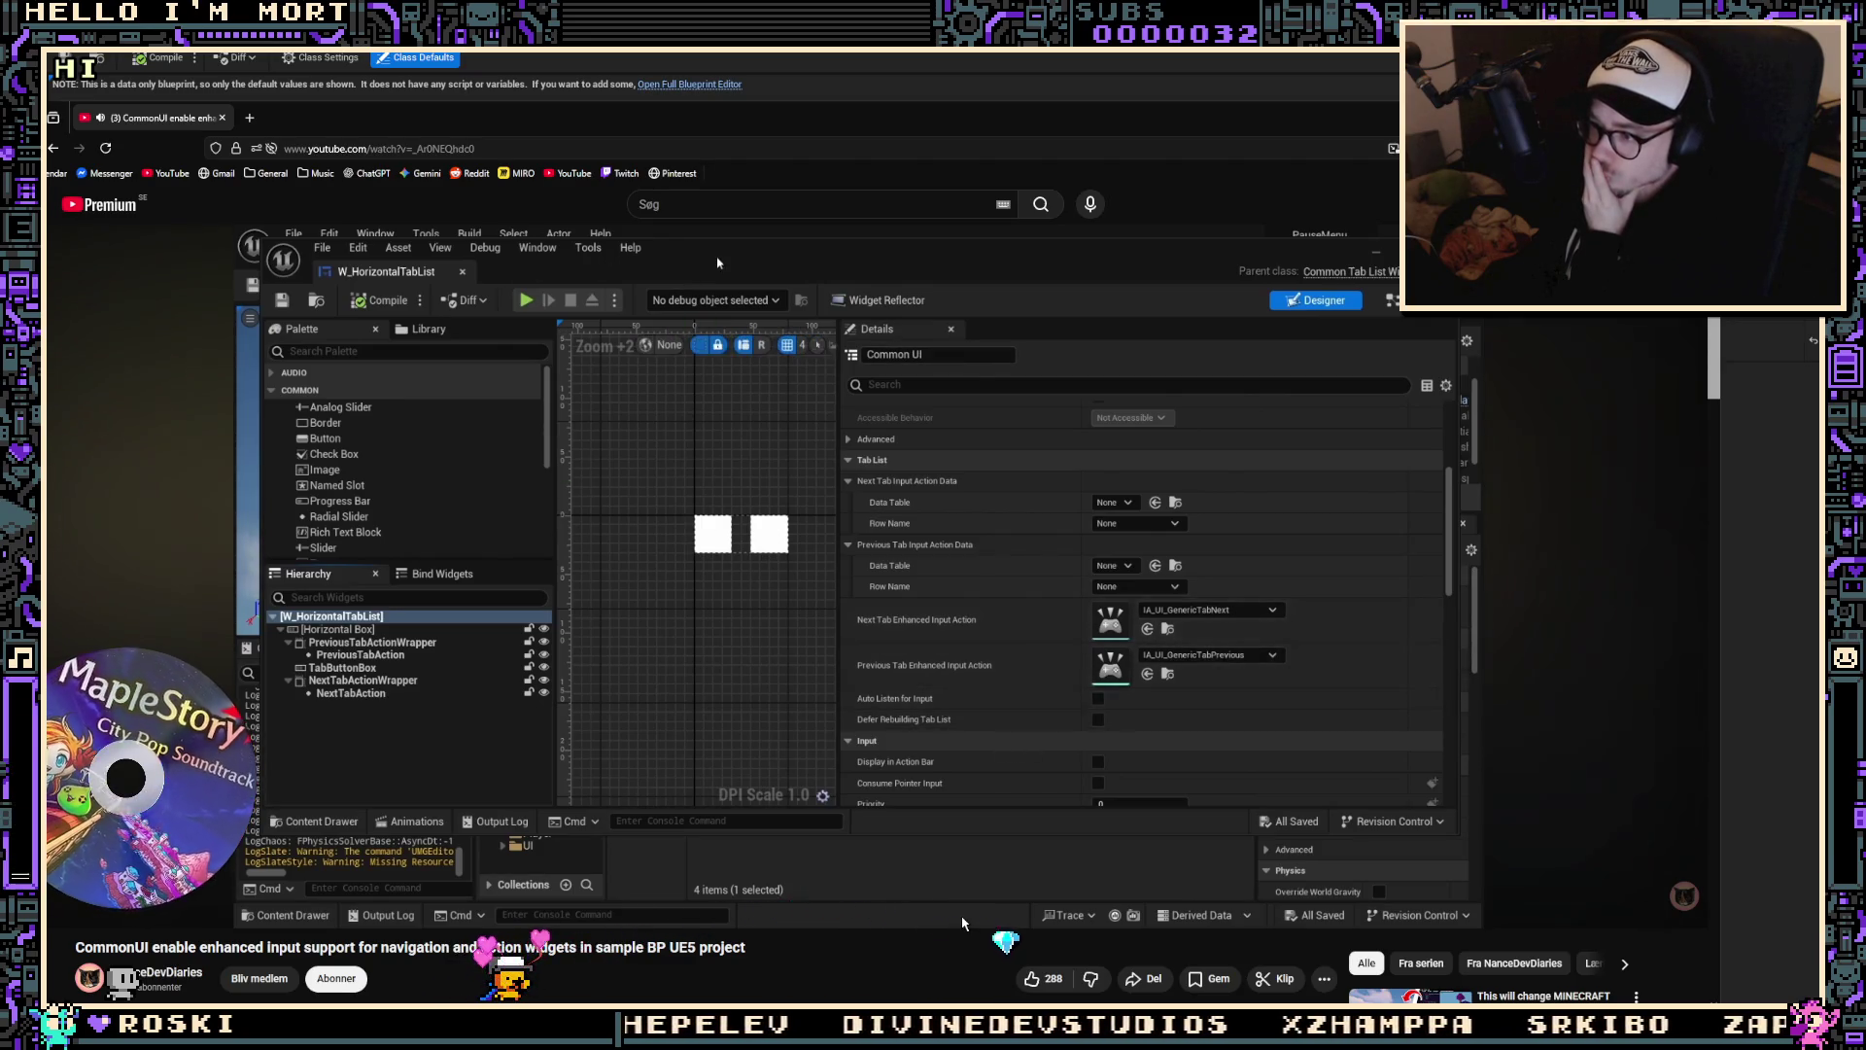
# Step: Skip the tutorial past the play test and menu button widget to the pause menu's graph
pyautogui.press('Right')
pyautogui.press('Right')
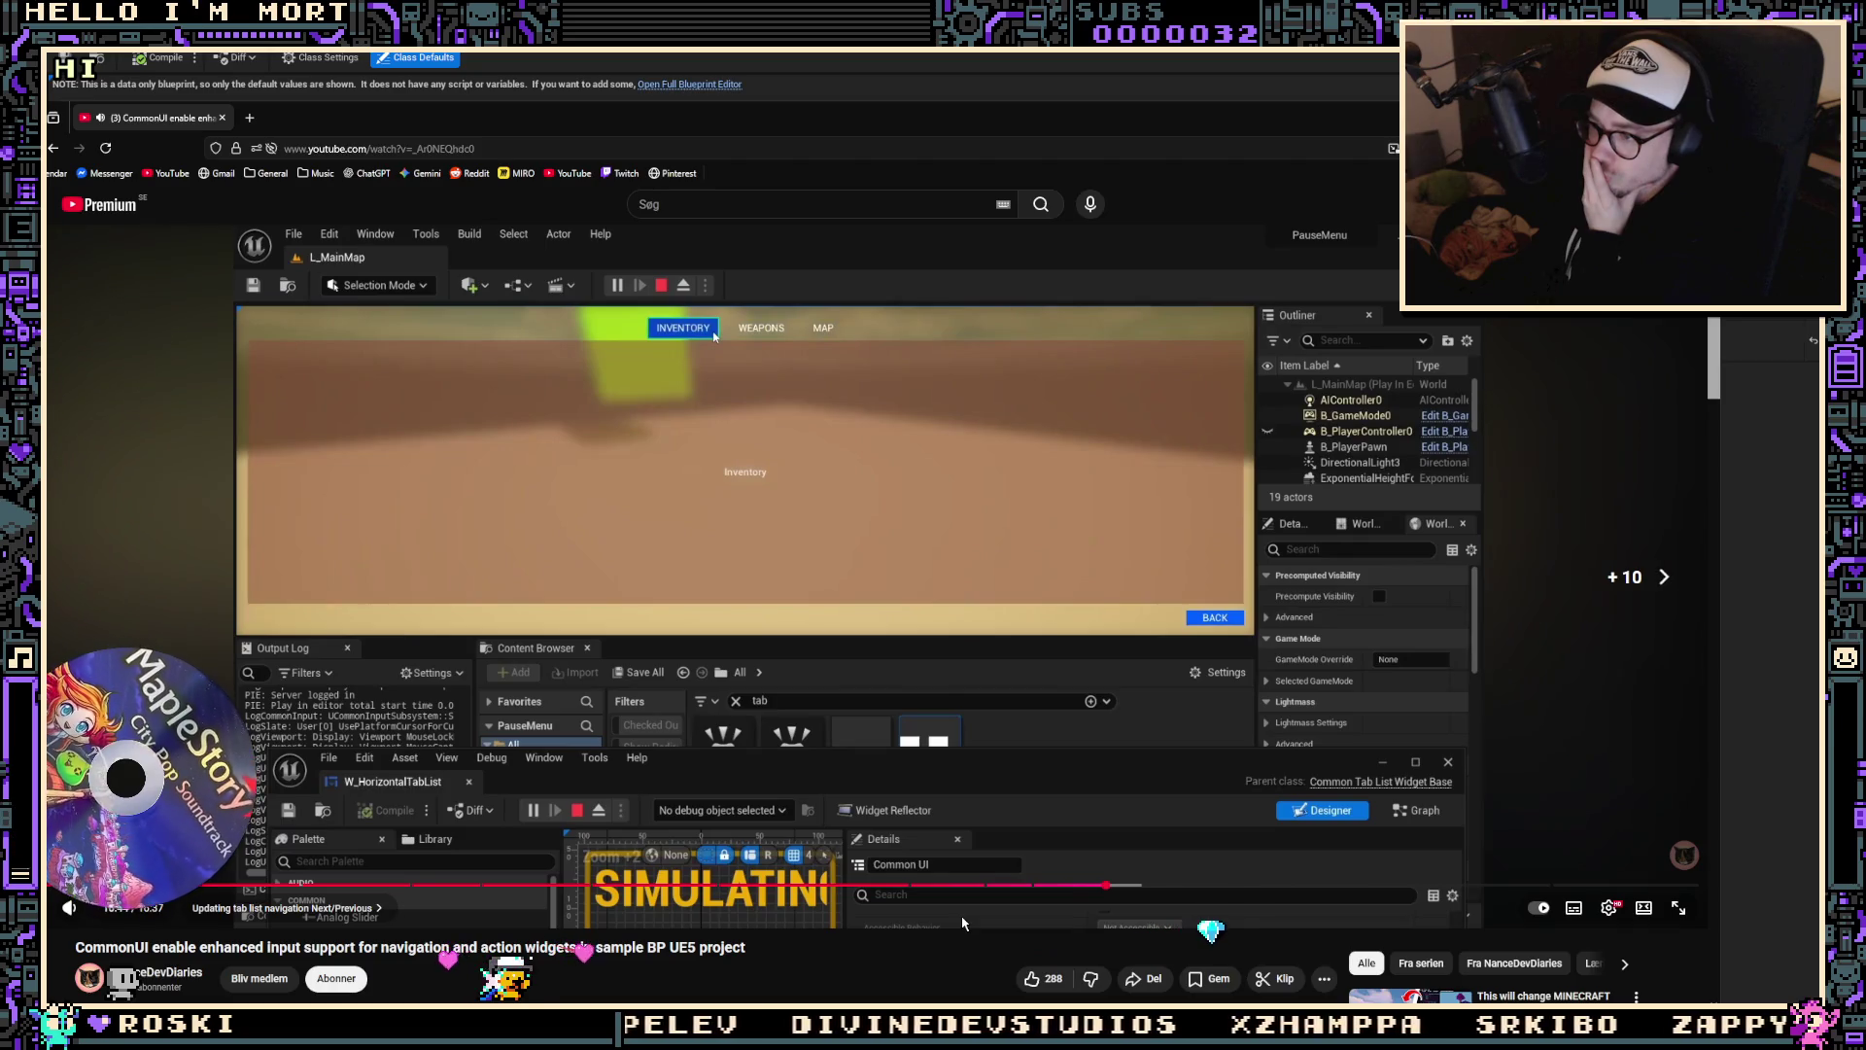
pyautogui.press('Right')
pyautogui.press('Right')
pyautogui.press('Right')
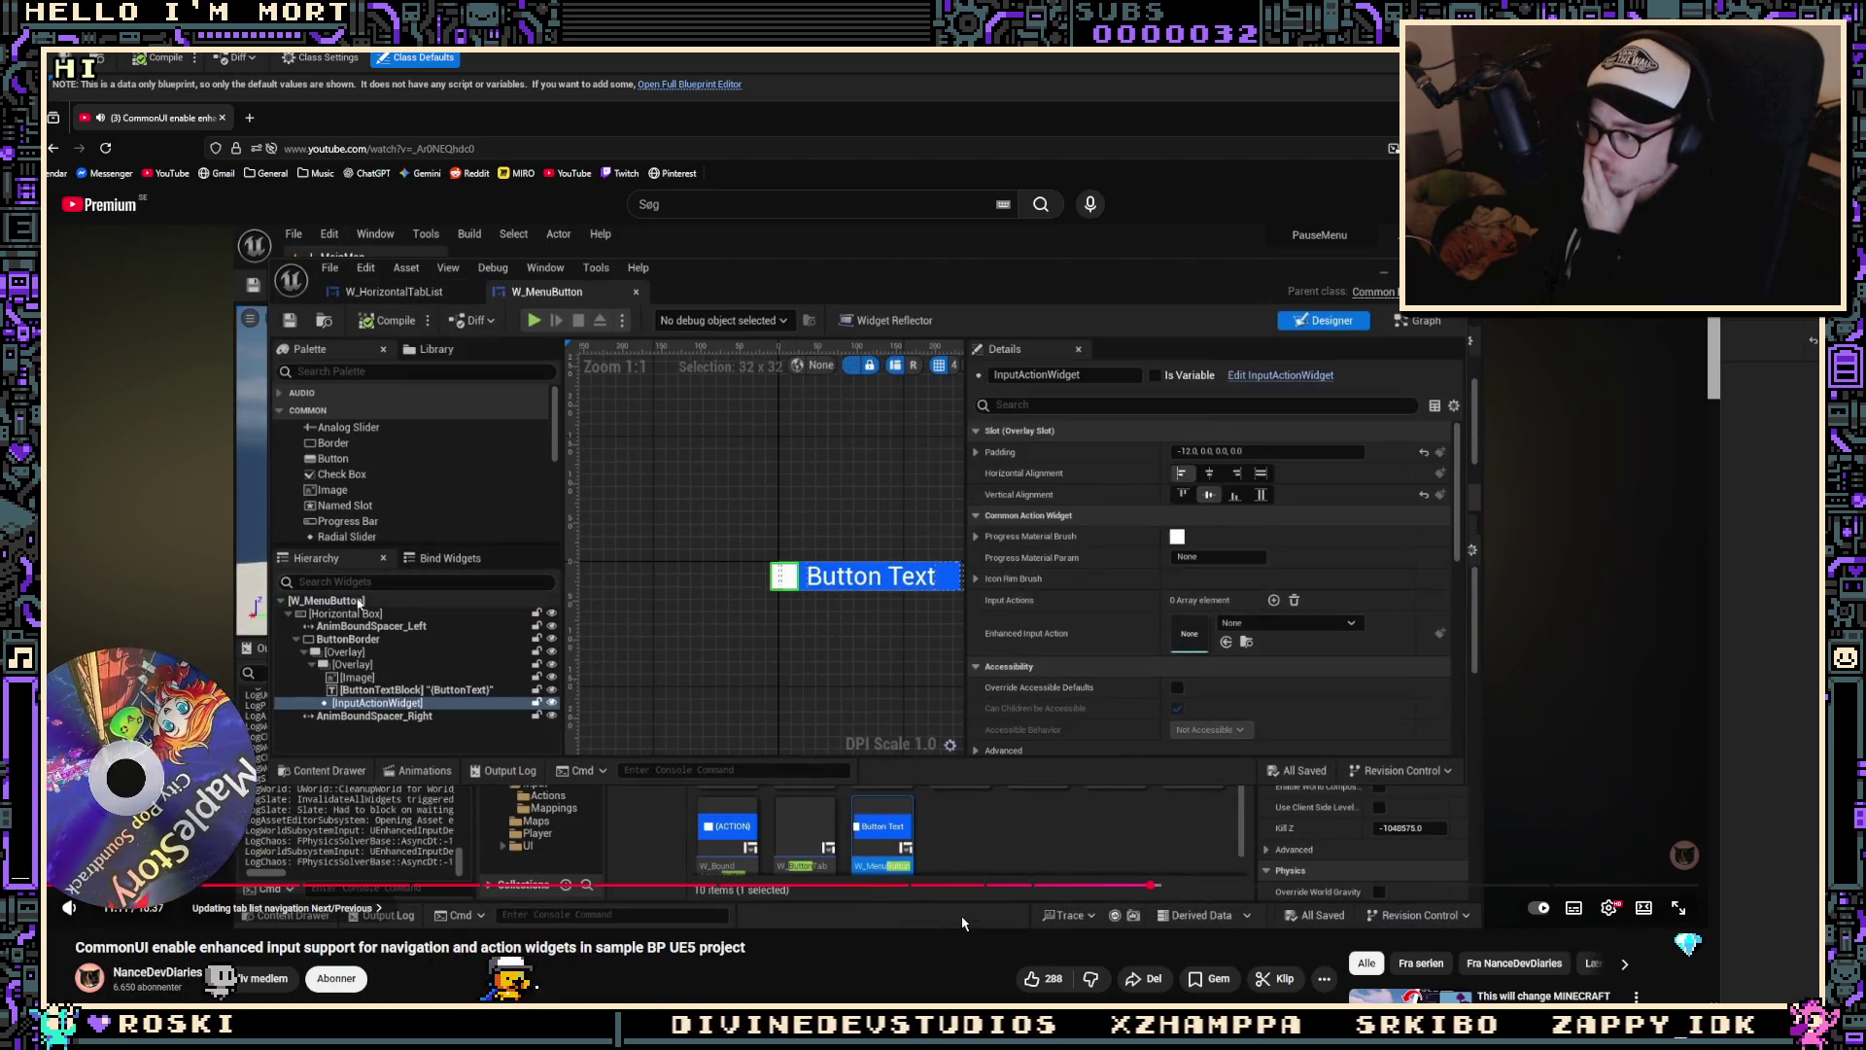
pyautogui.press('Right')
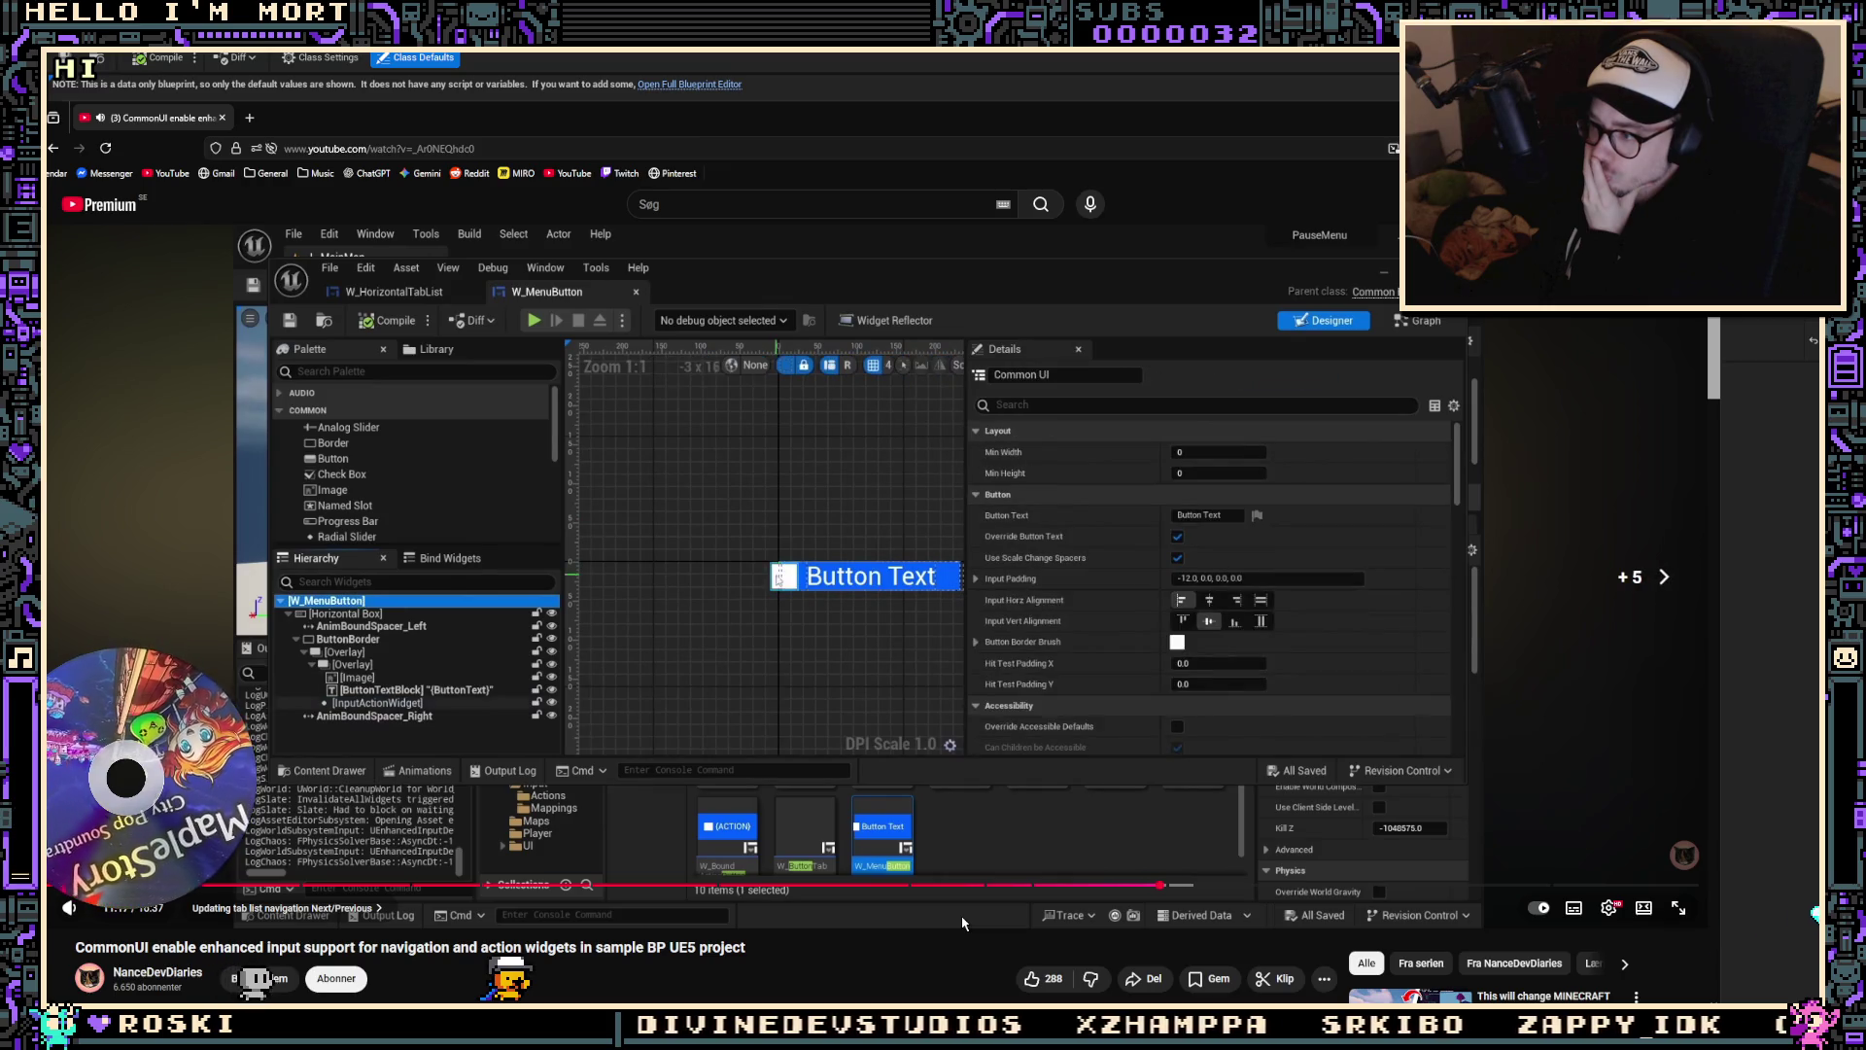
pyautogui.press('Right')
pyautogui.press('Right')
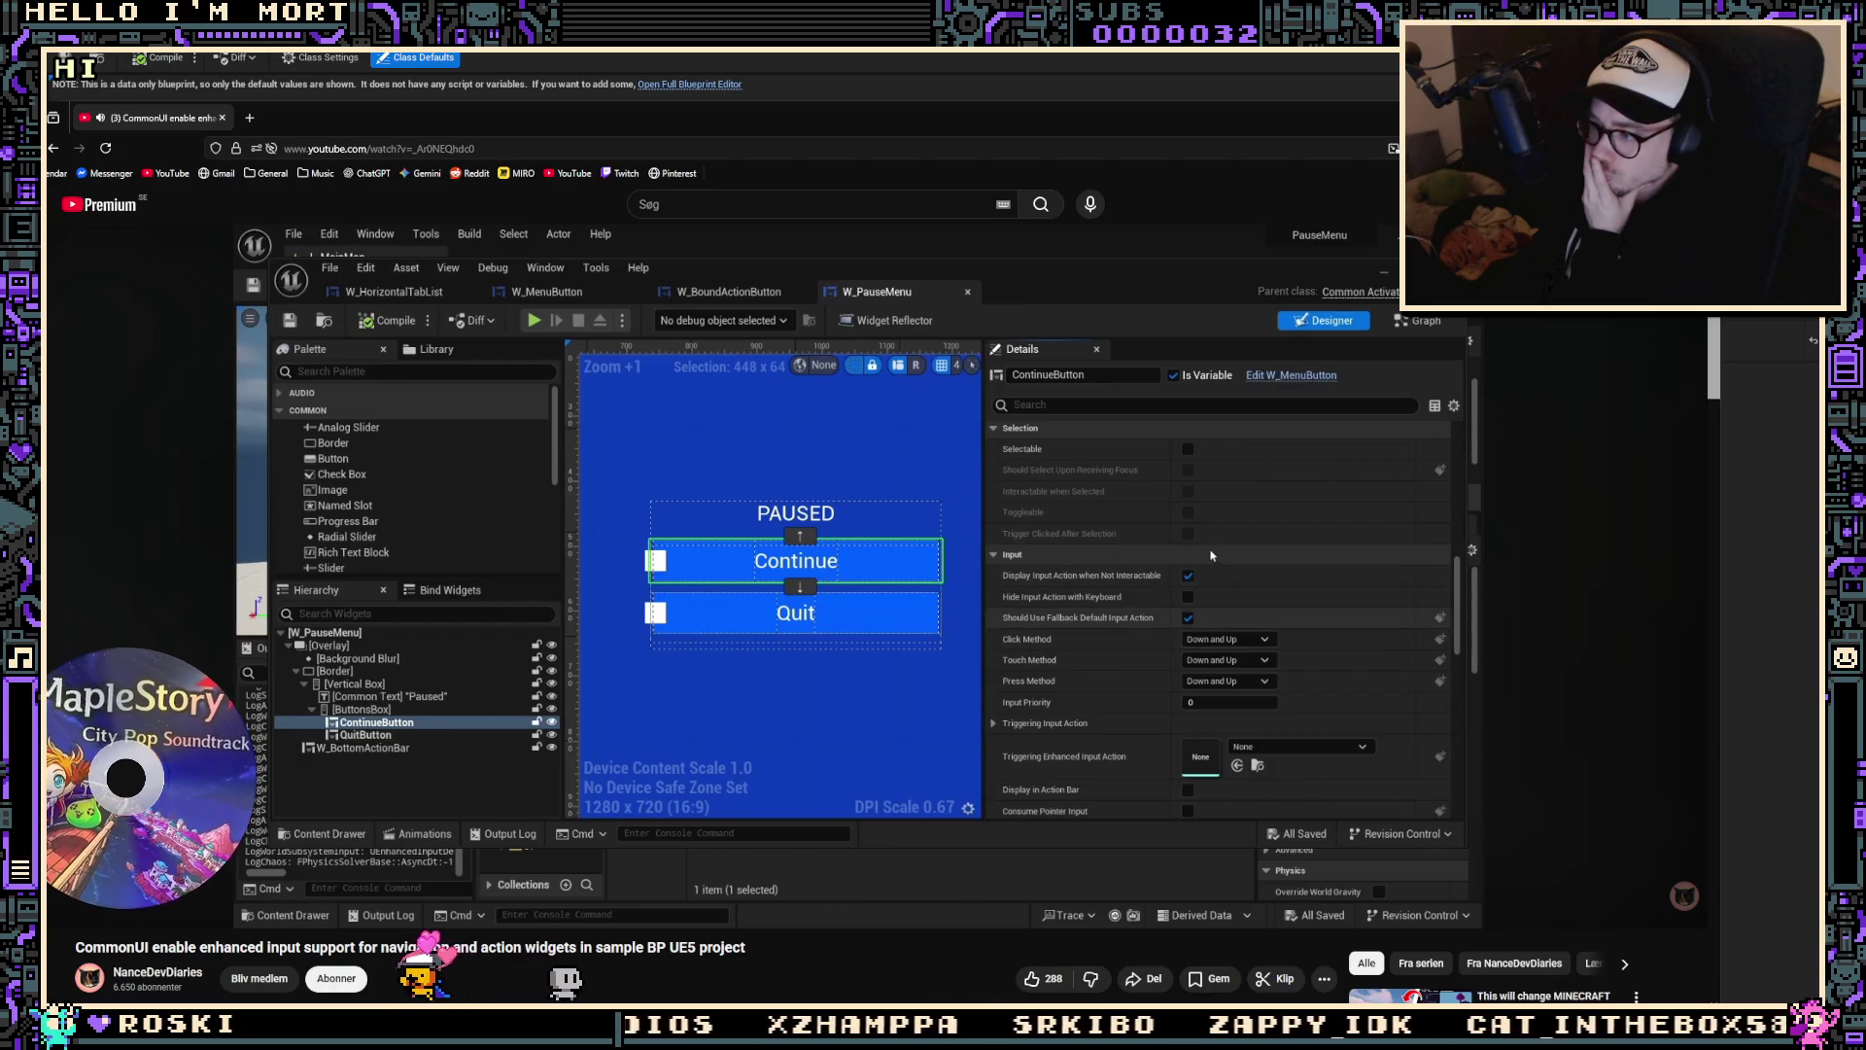
pyautogui.press('l')
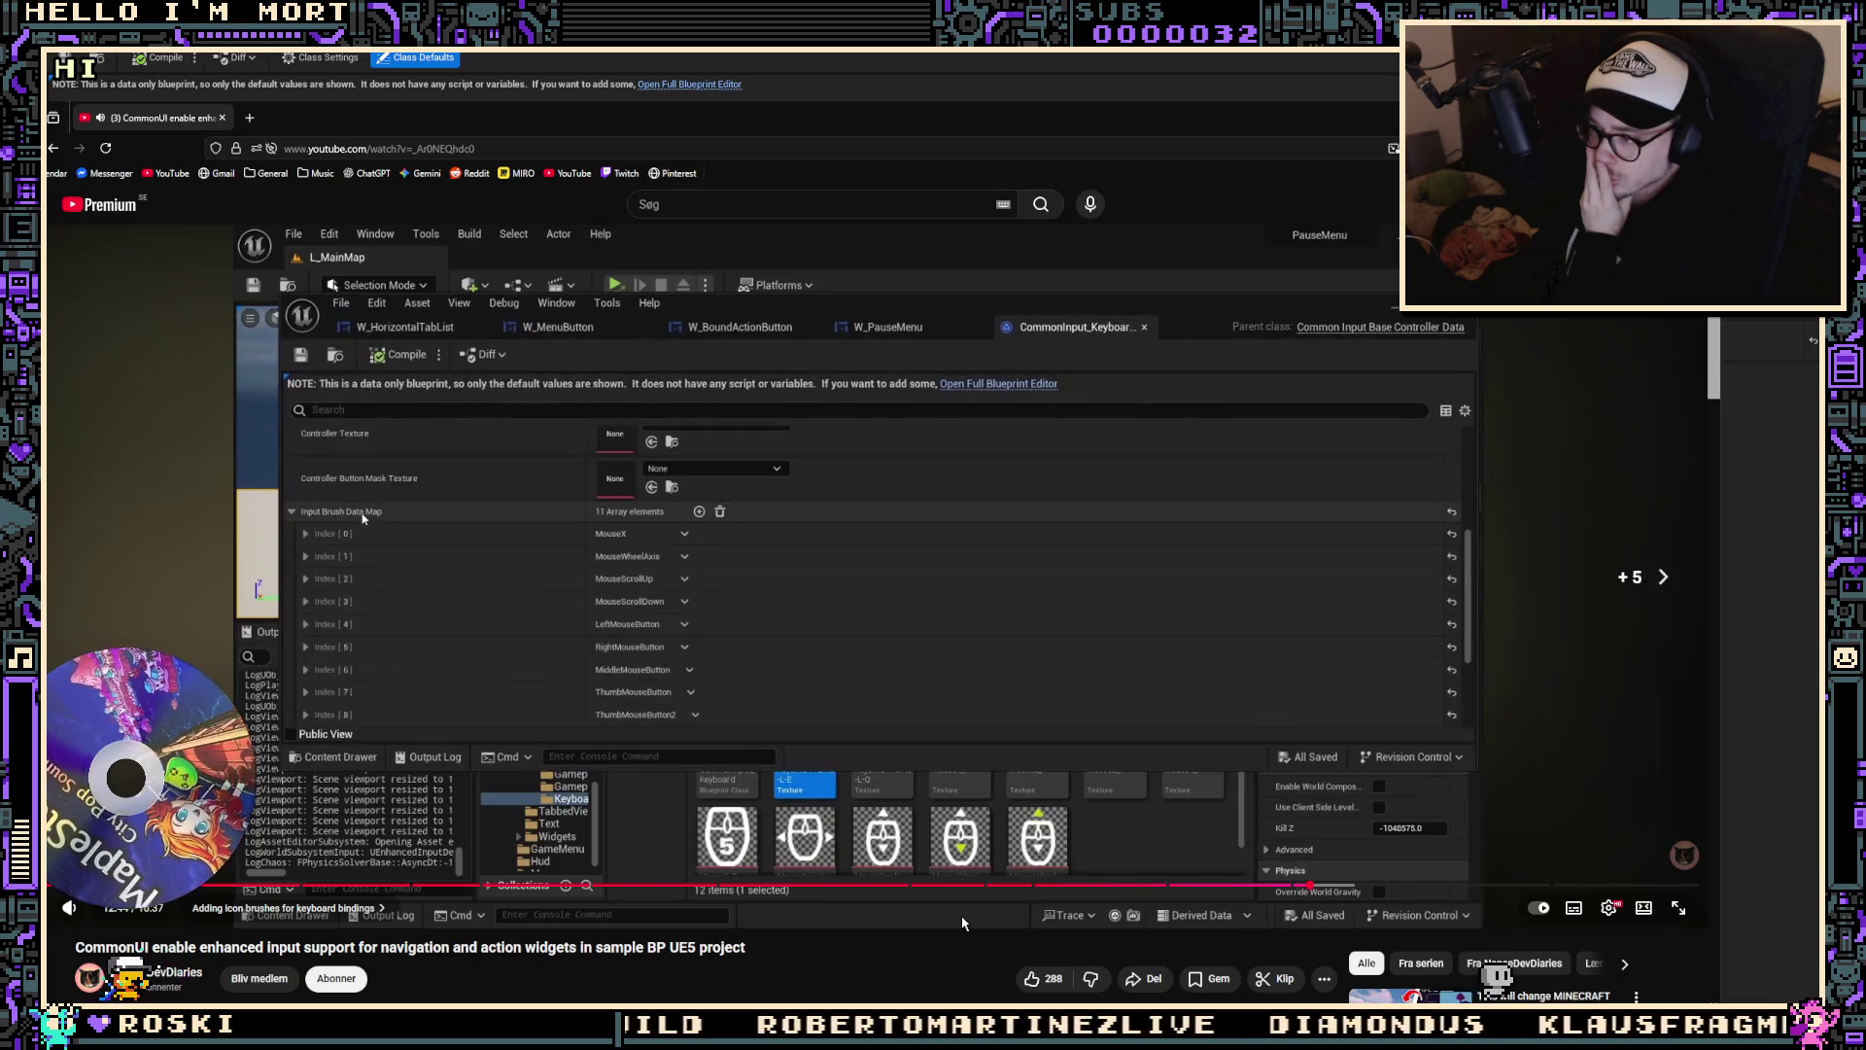
# Step: Advance to W_ActionWidget's graph with UpdateButtonText and RefreshButtonText, pause, and return to Unreal
pyautogui.press('l')
pyautogui.press('l')
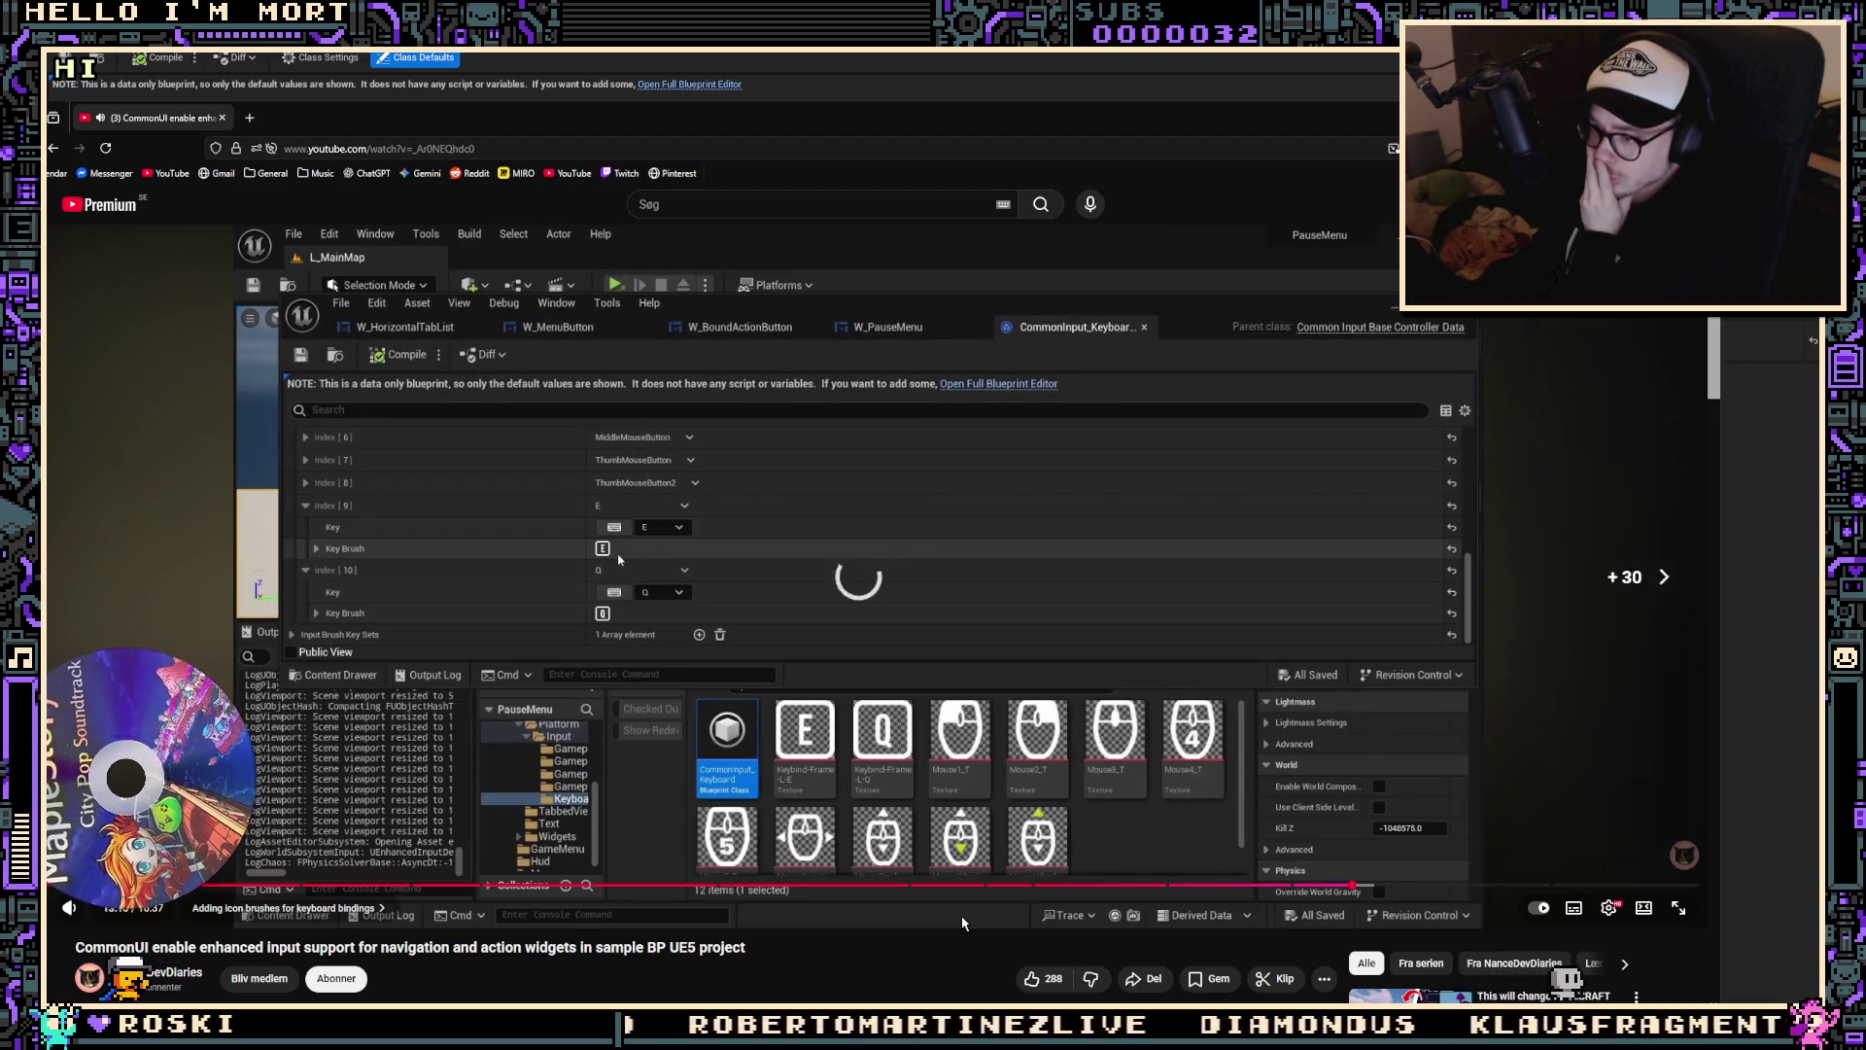
pyautogui.press('Right')
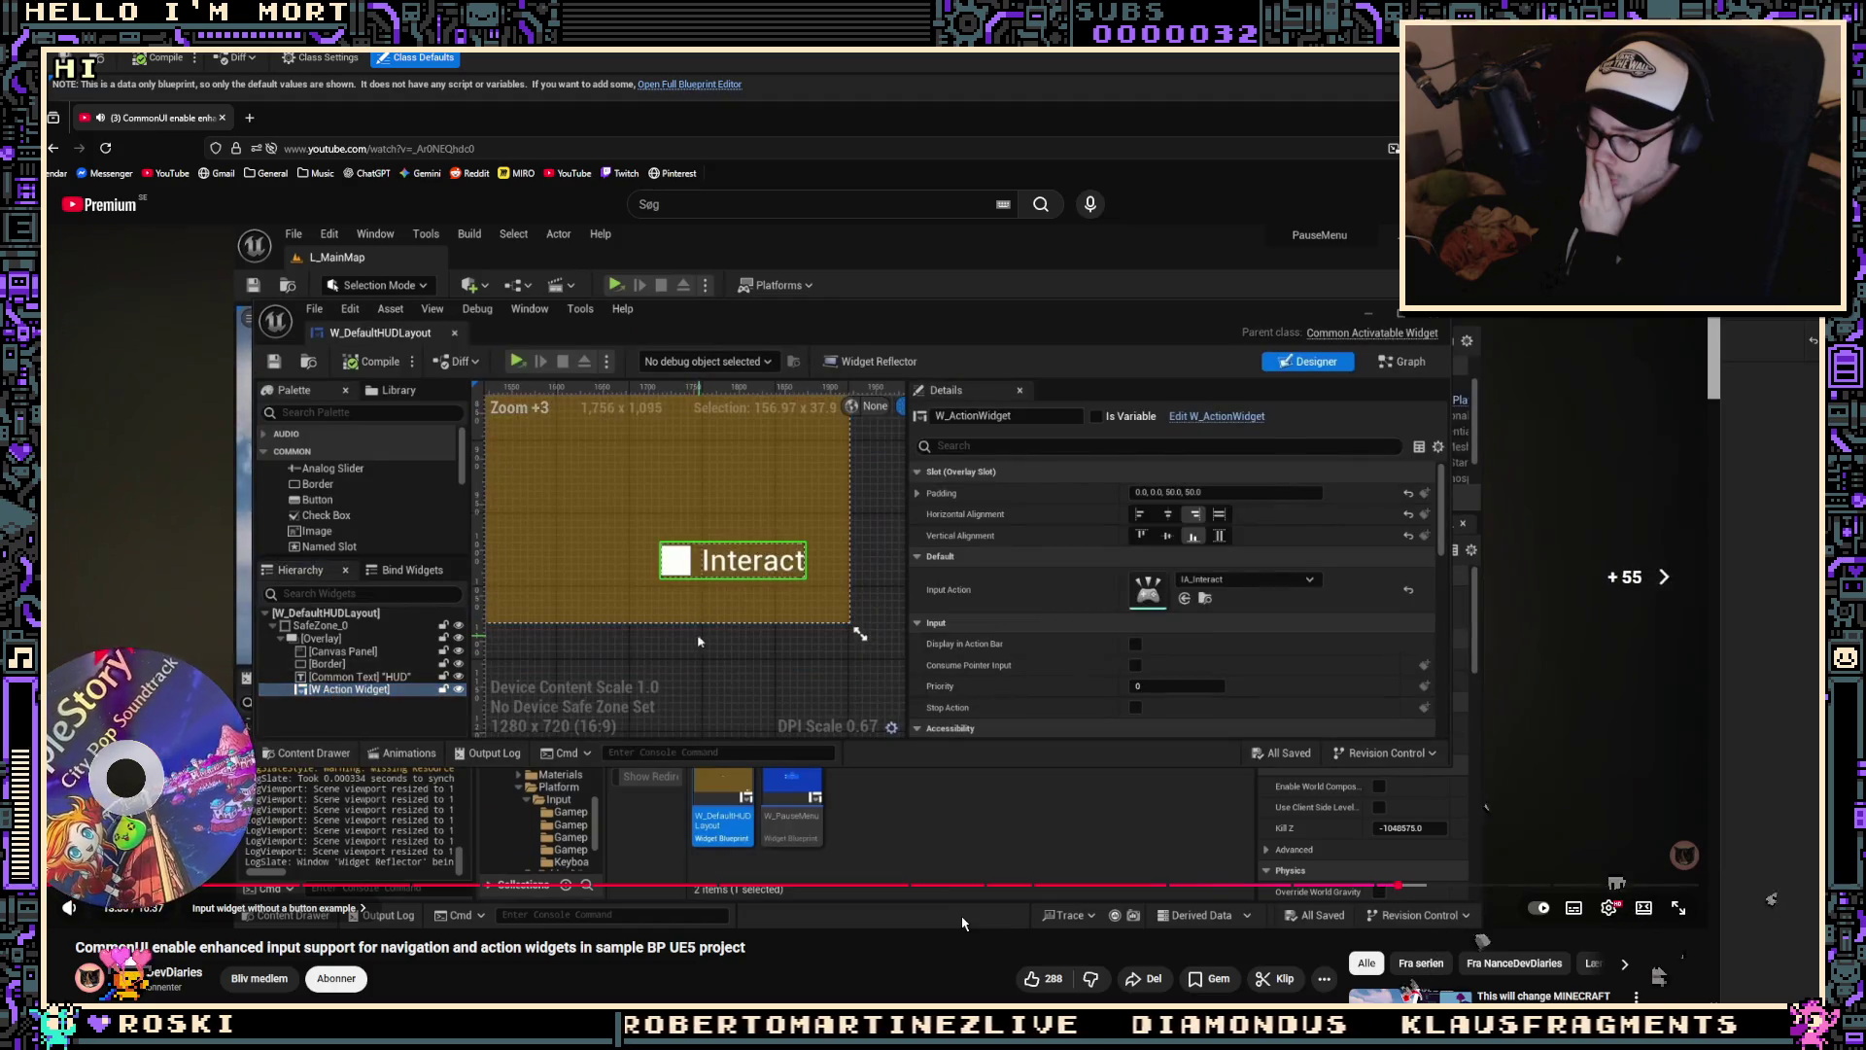
pyautogui.press('l')
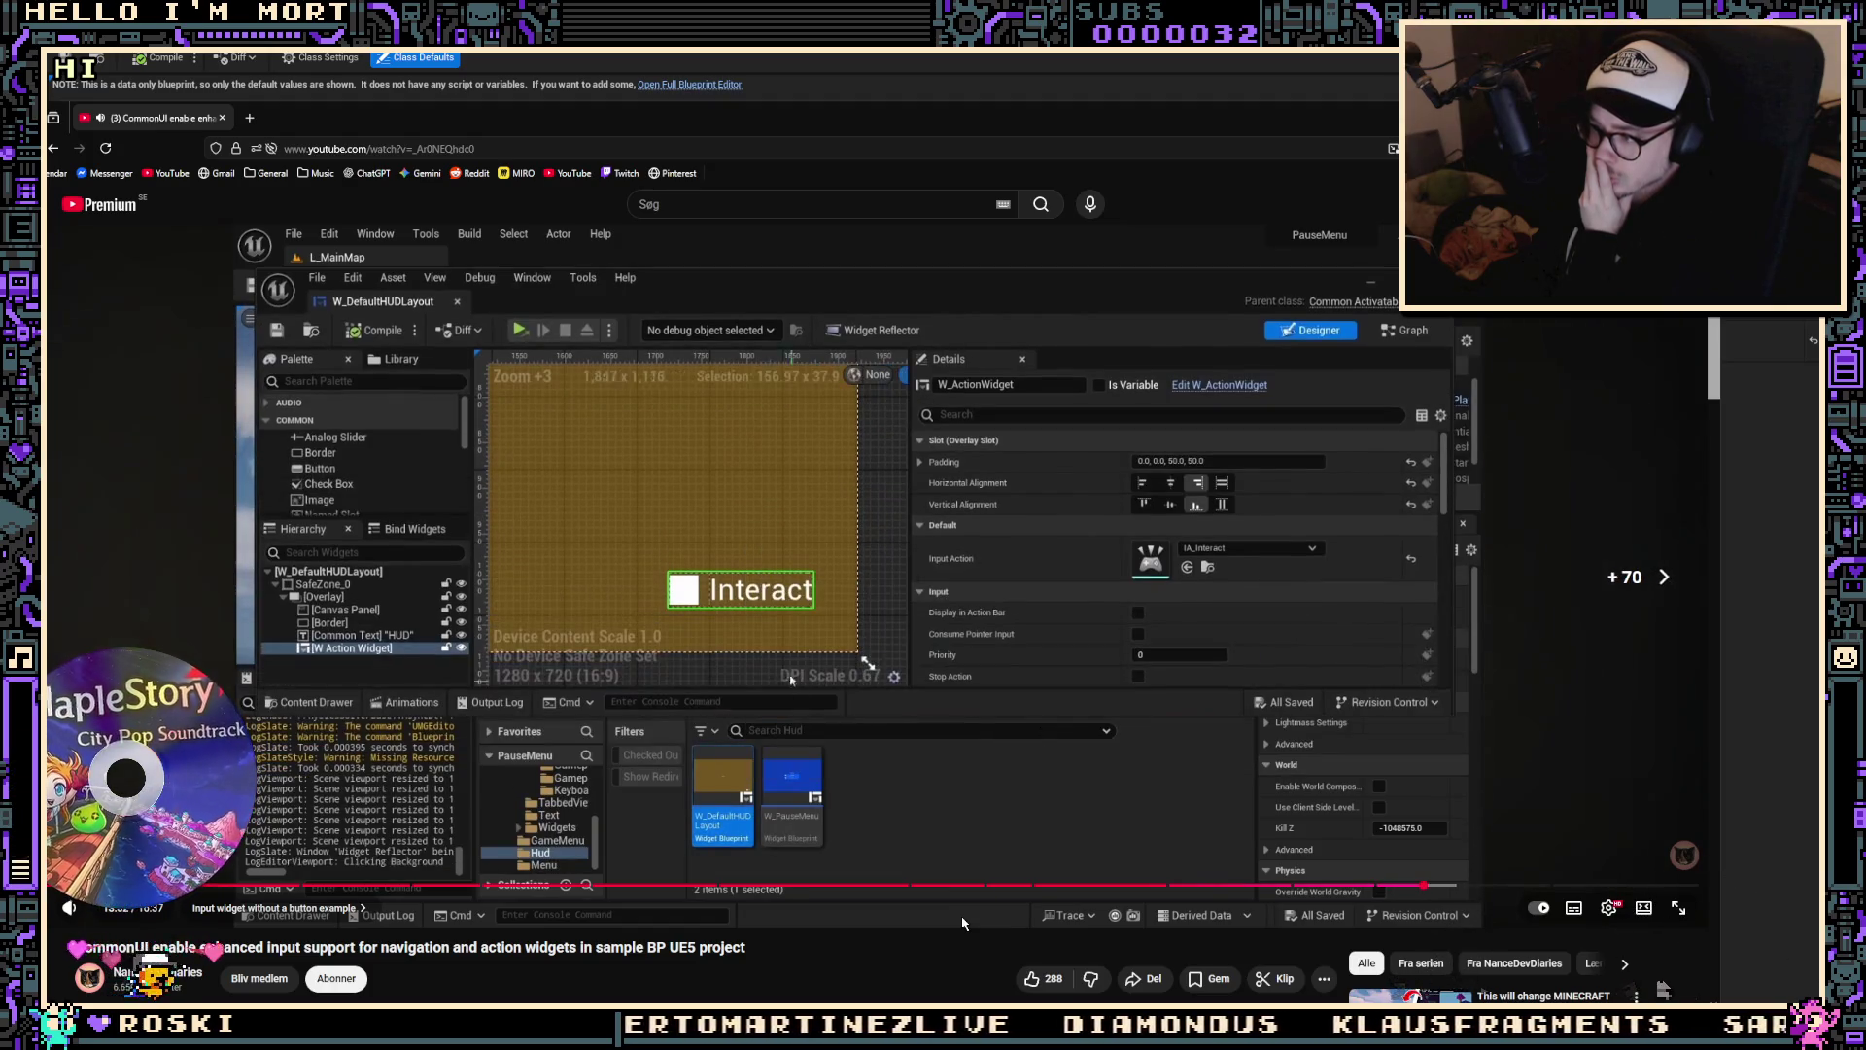
pyautogui.press('l')
pyautogui.press('Right')
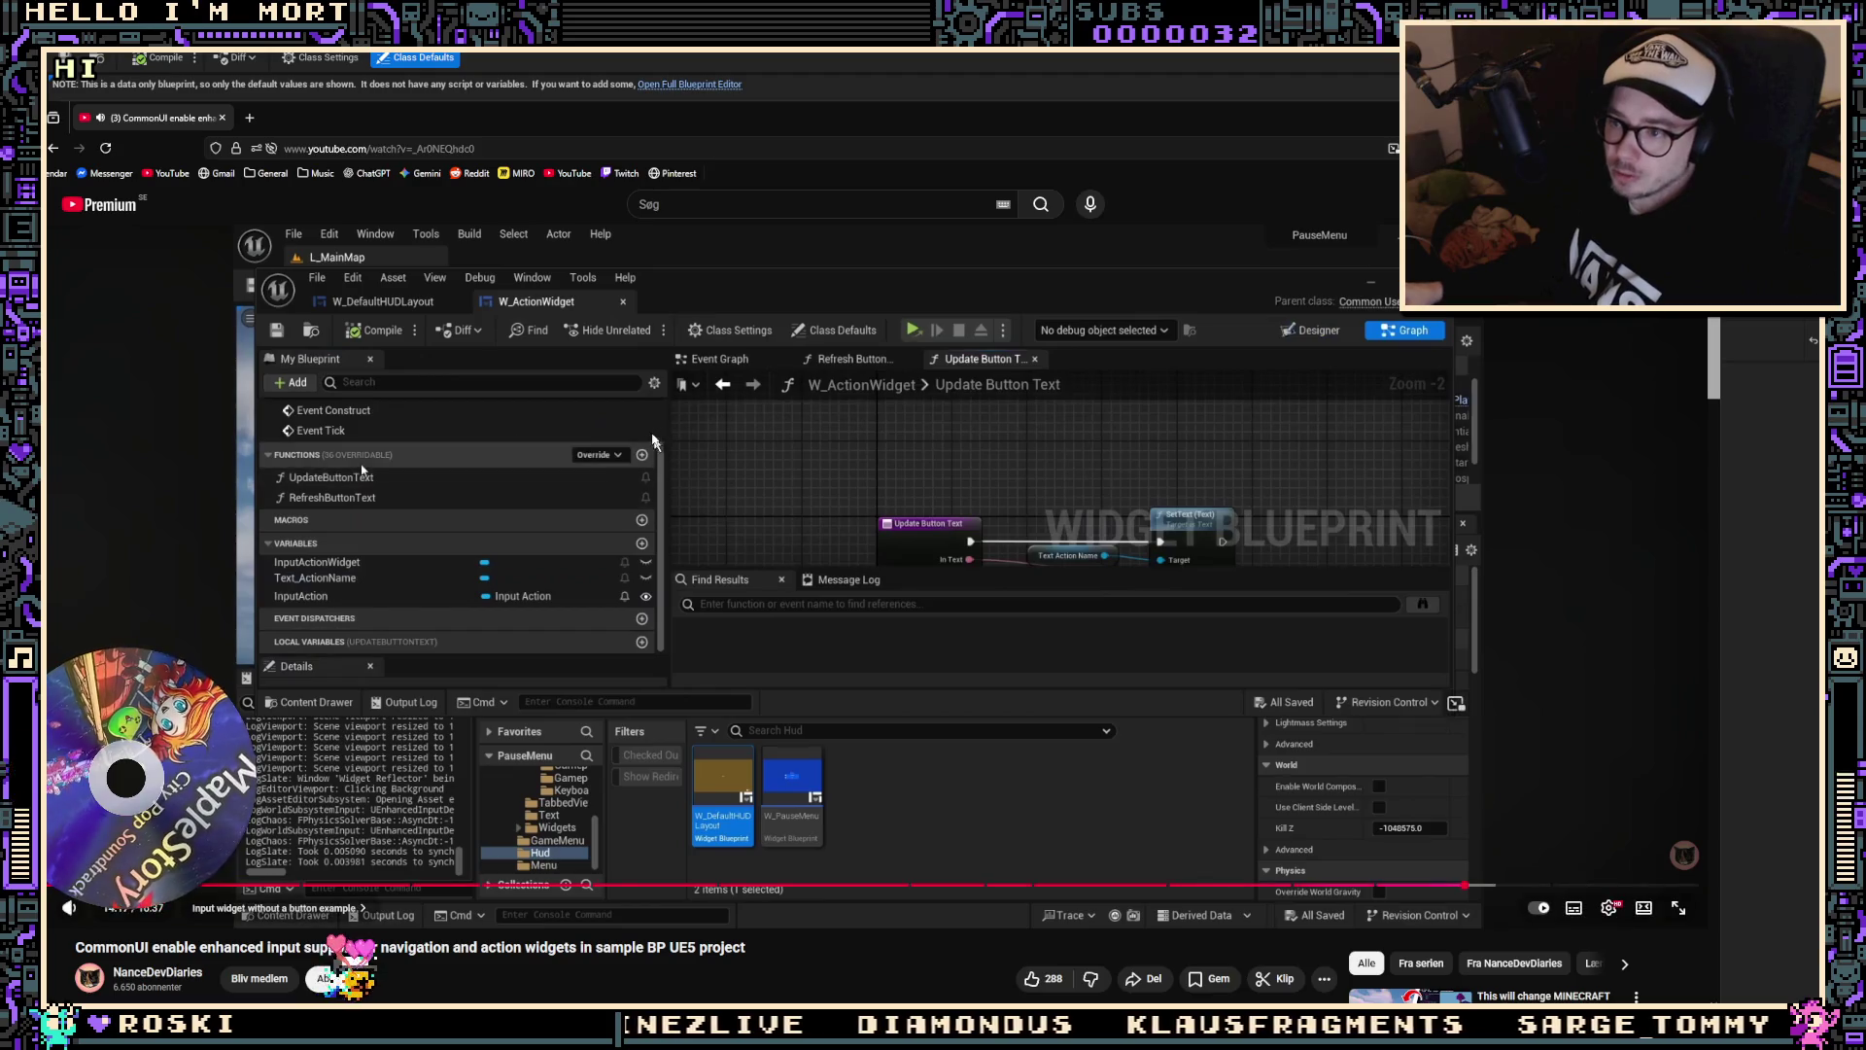
pyautogui.press('k')
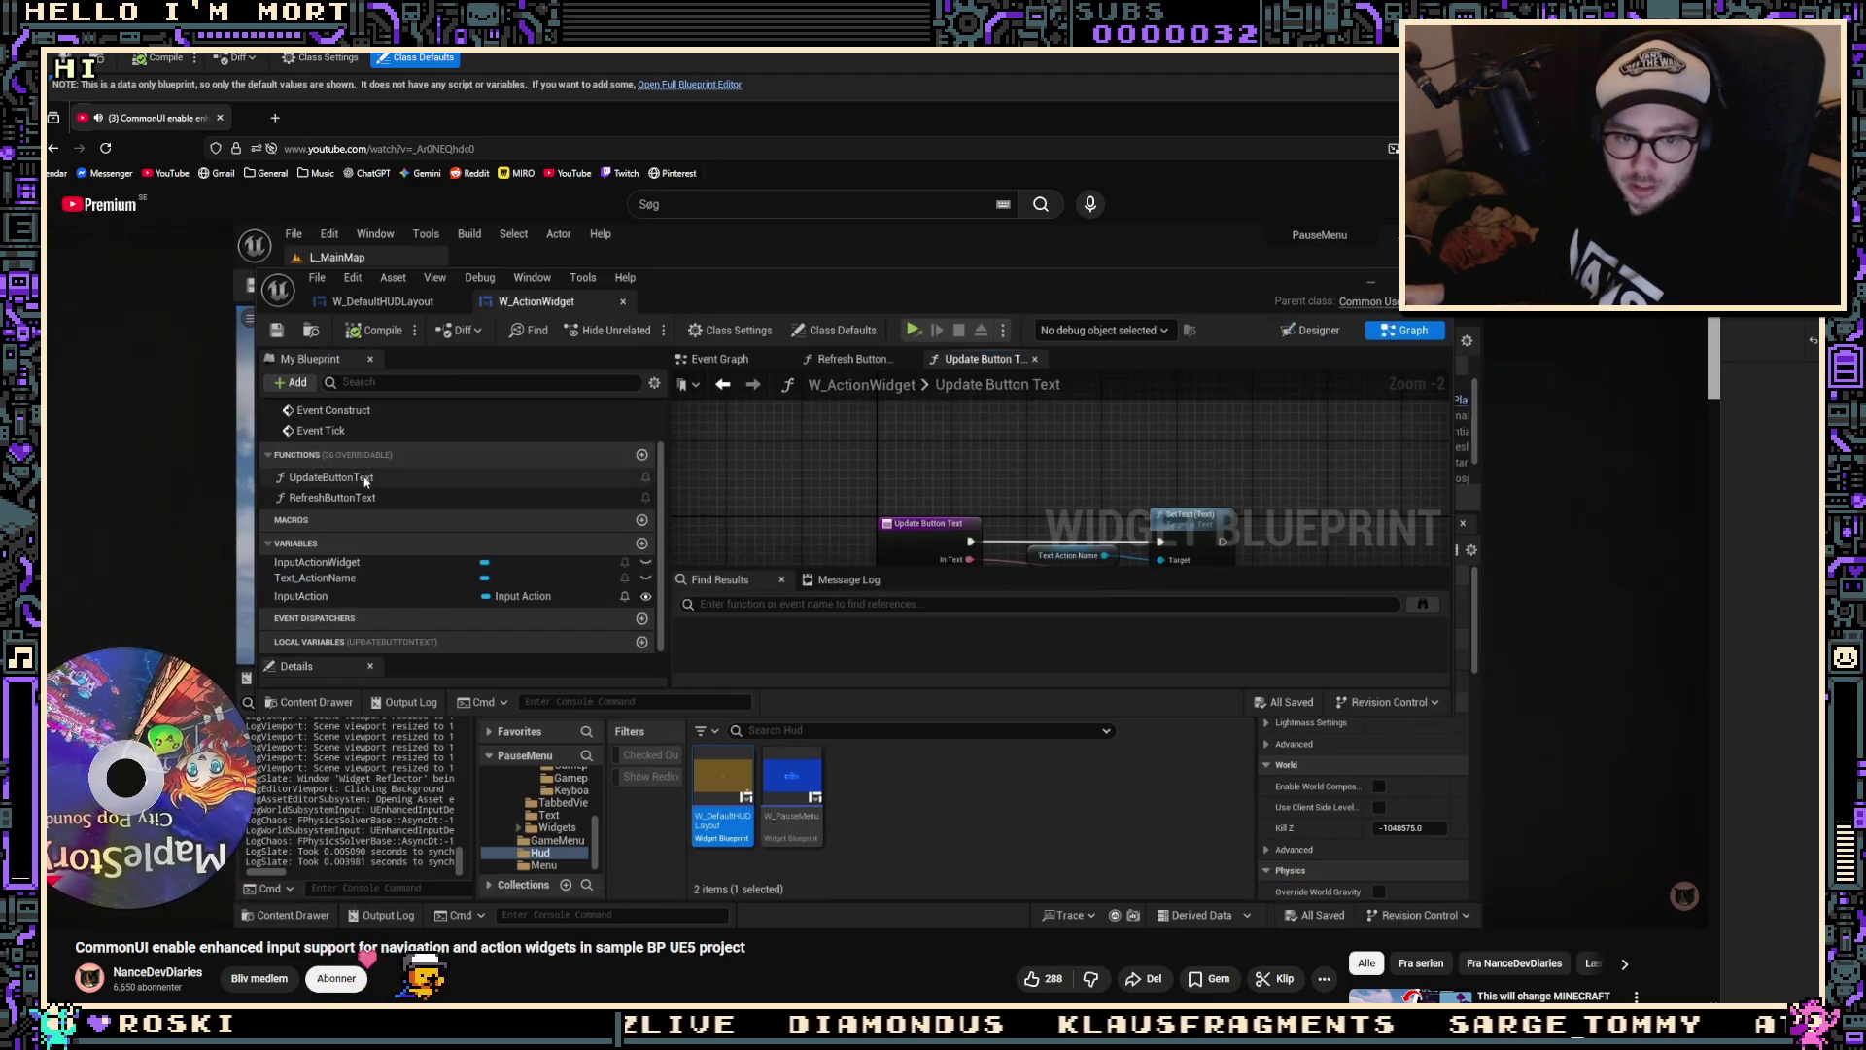
pyautogui.hotkey('alt', 'Tab')
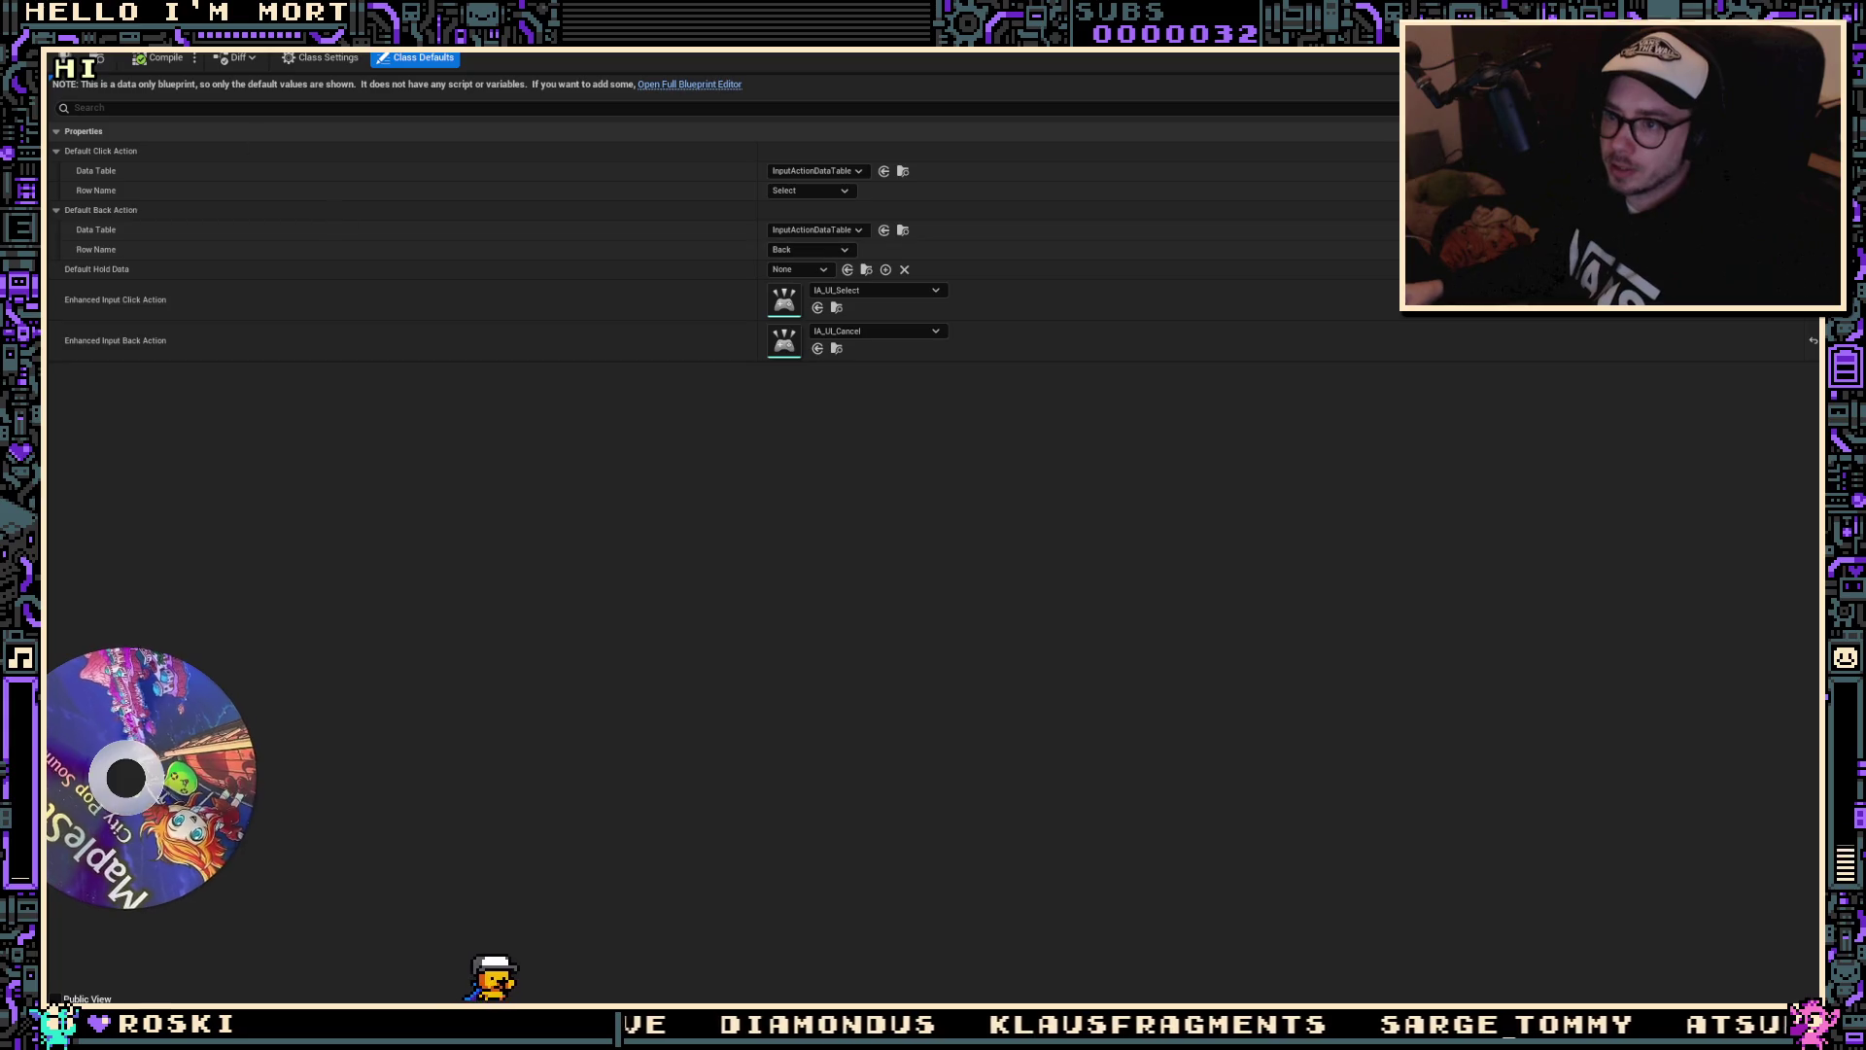
# Step: Set InputData's Default Click and Default Back Action data tables to None, then start Play
pyautogui.hotkey('ctrl', 'space')
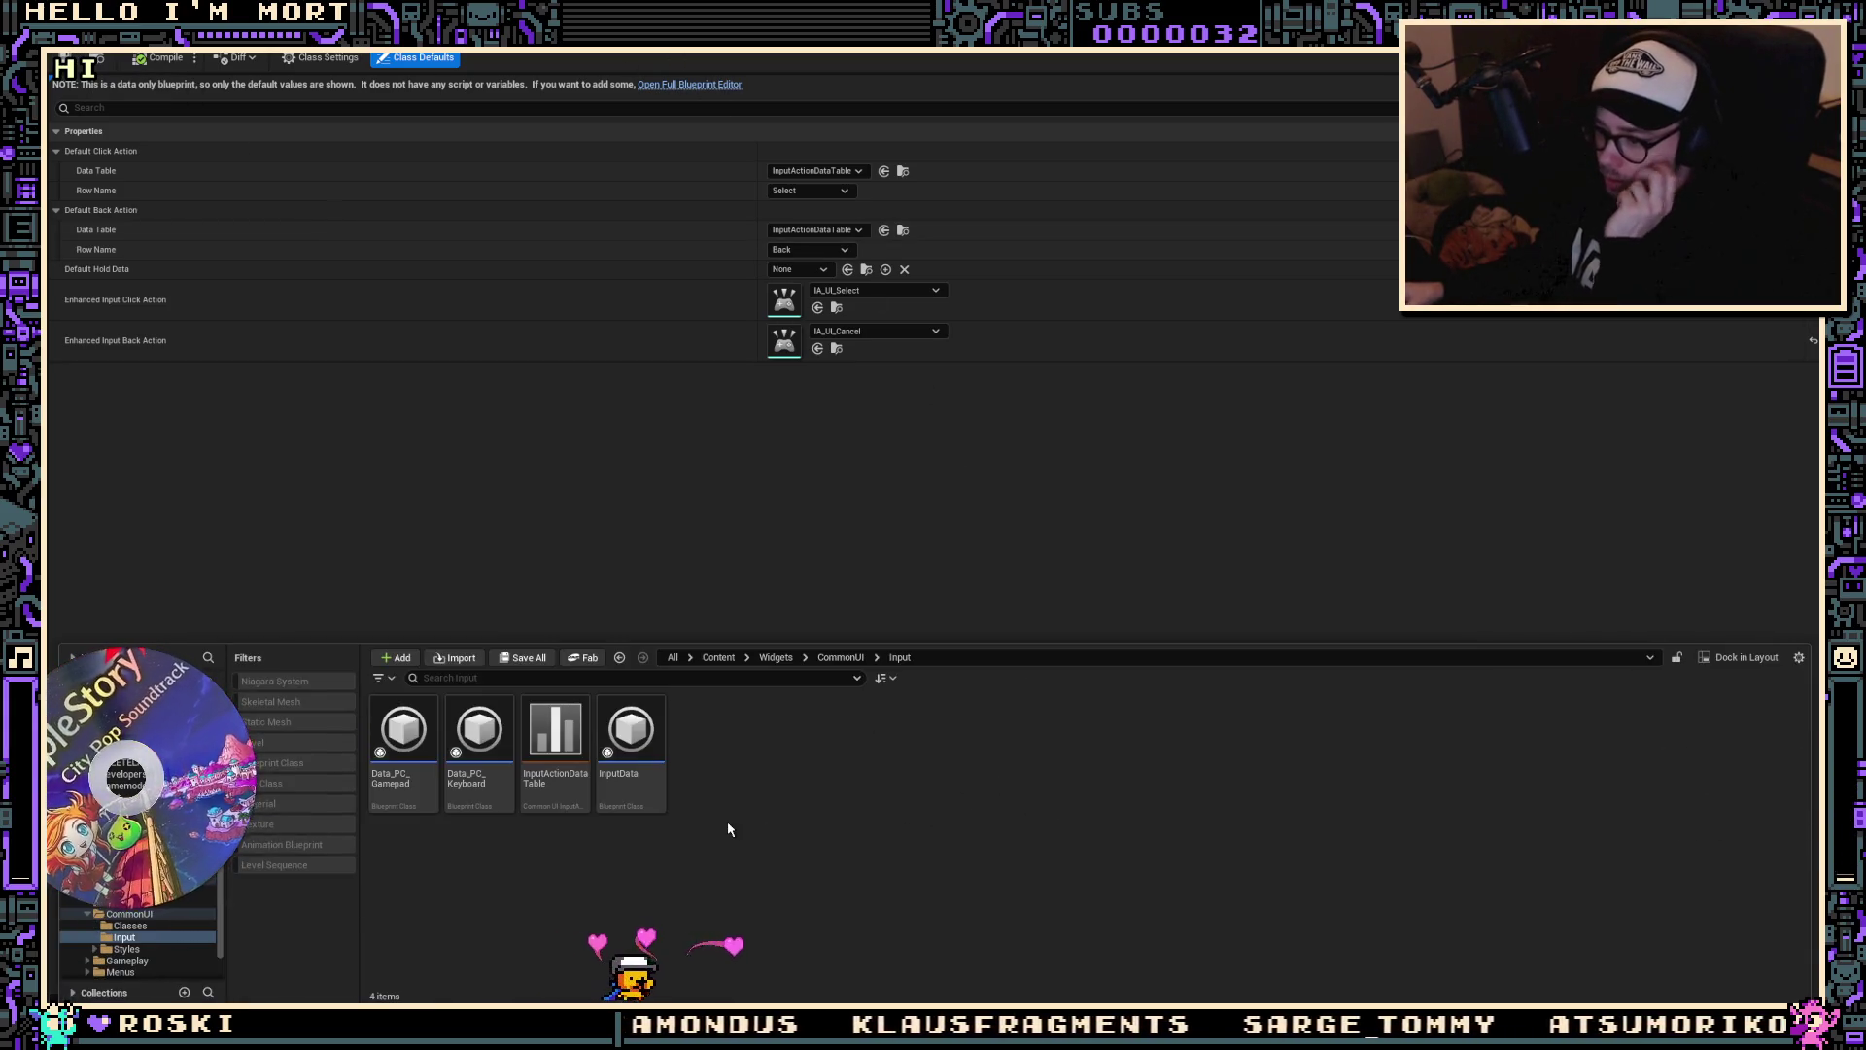
pyautogui.click(772, 503)
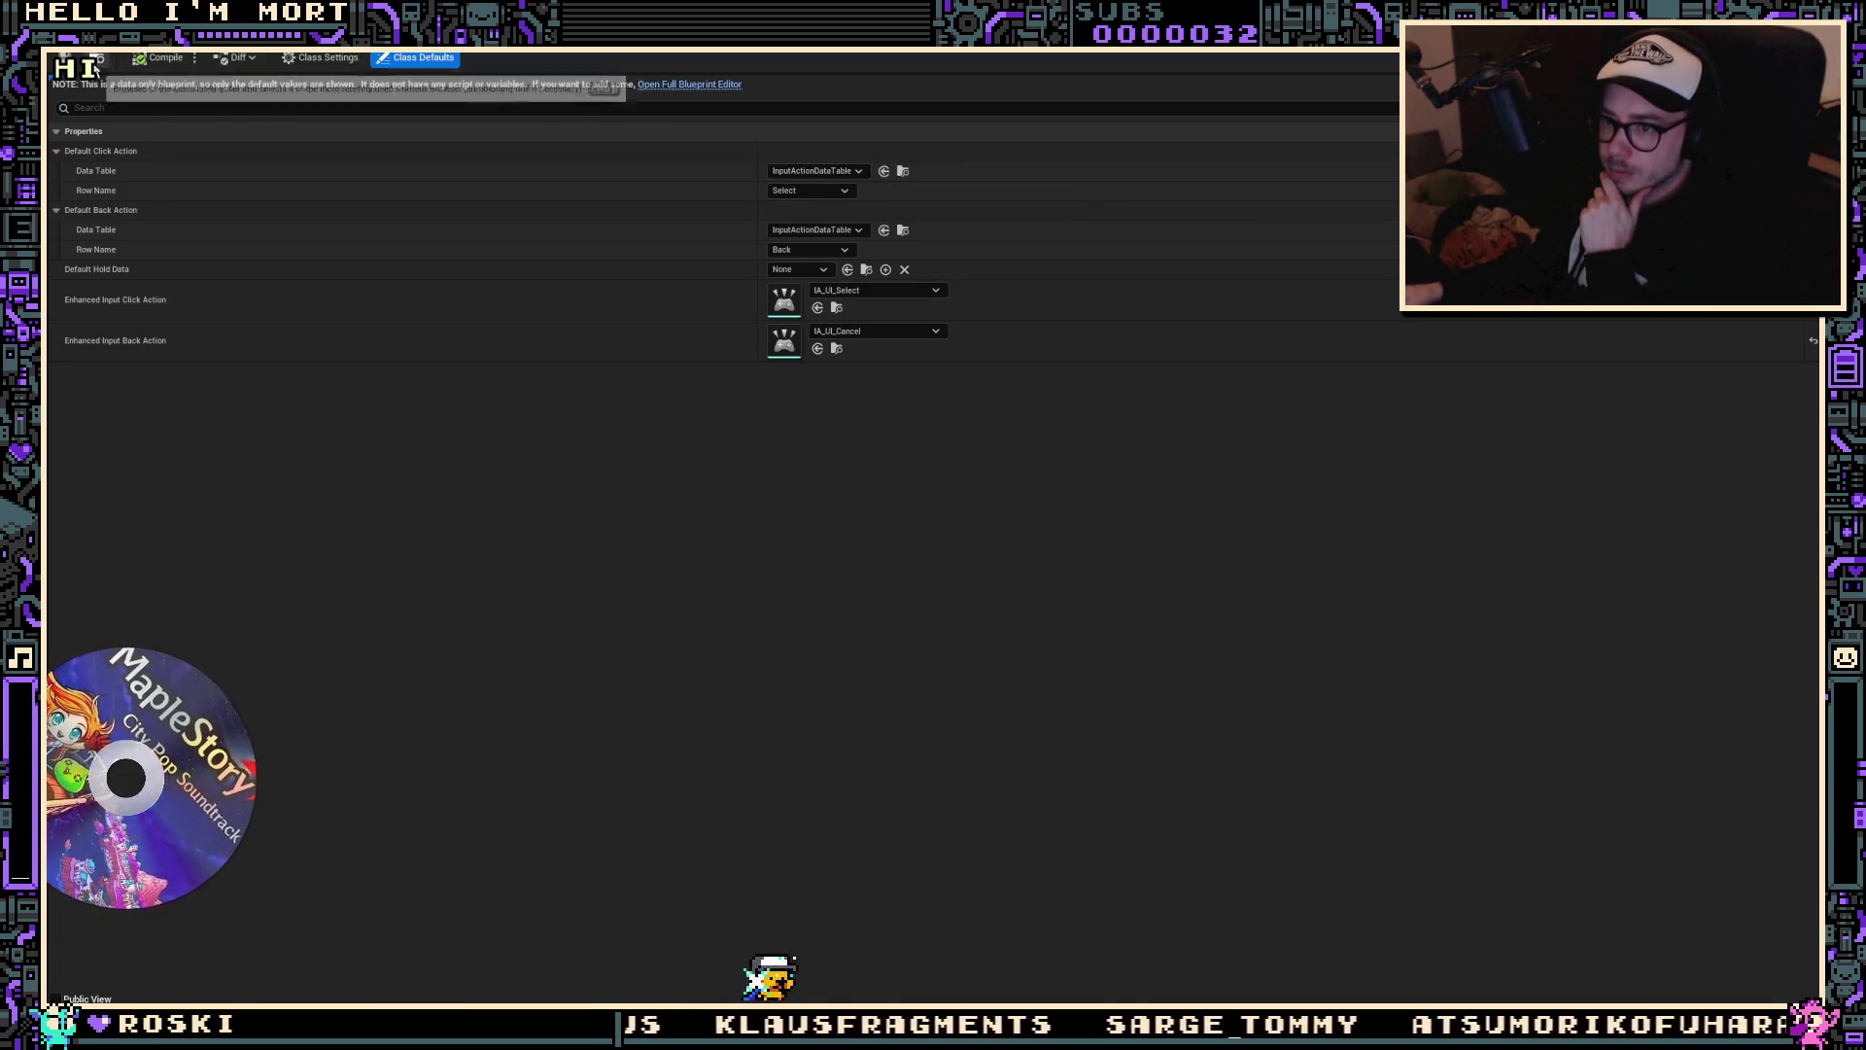
pyautogui.click(855, 171)
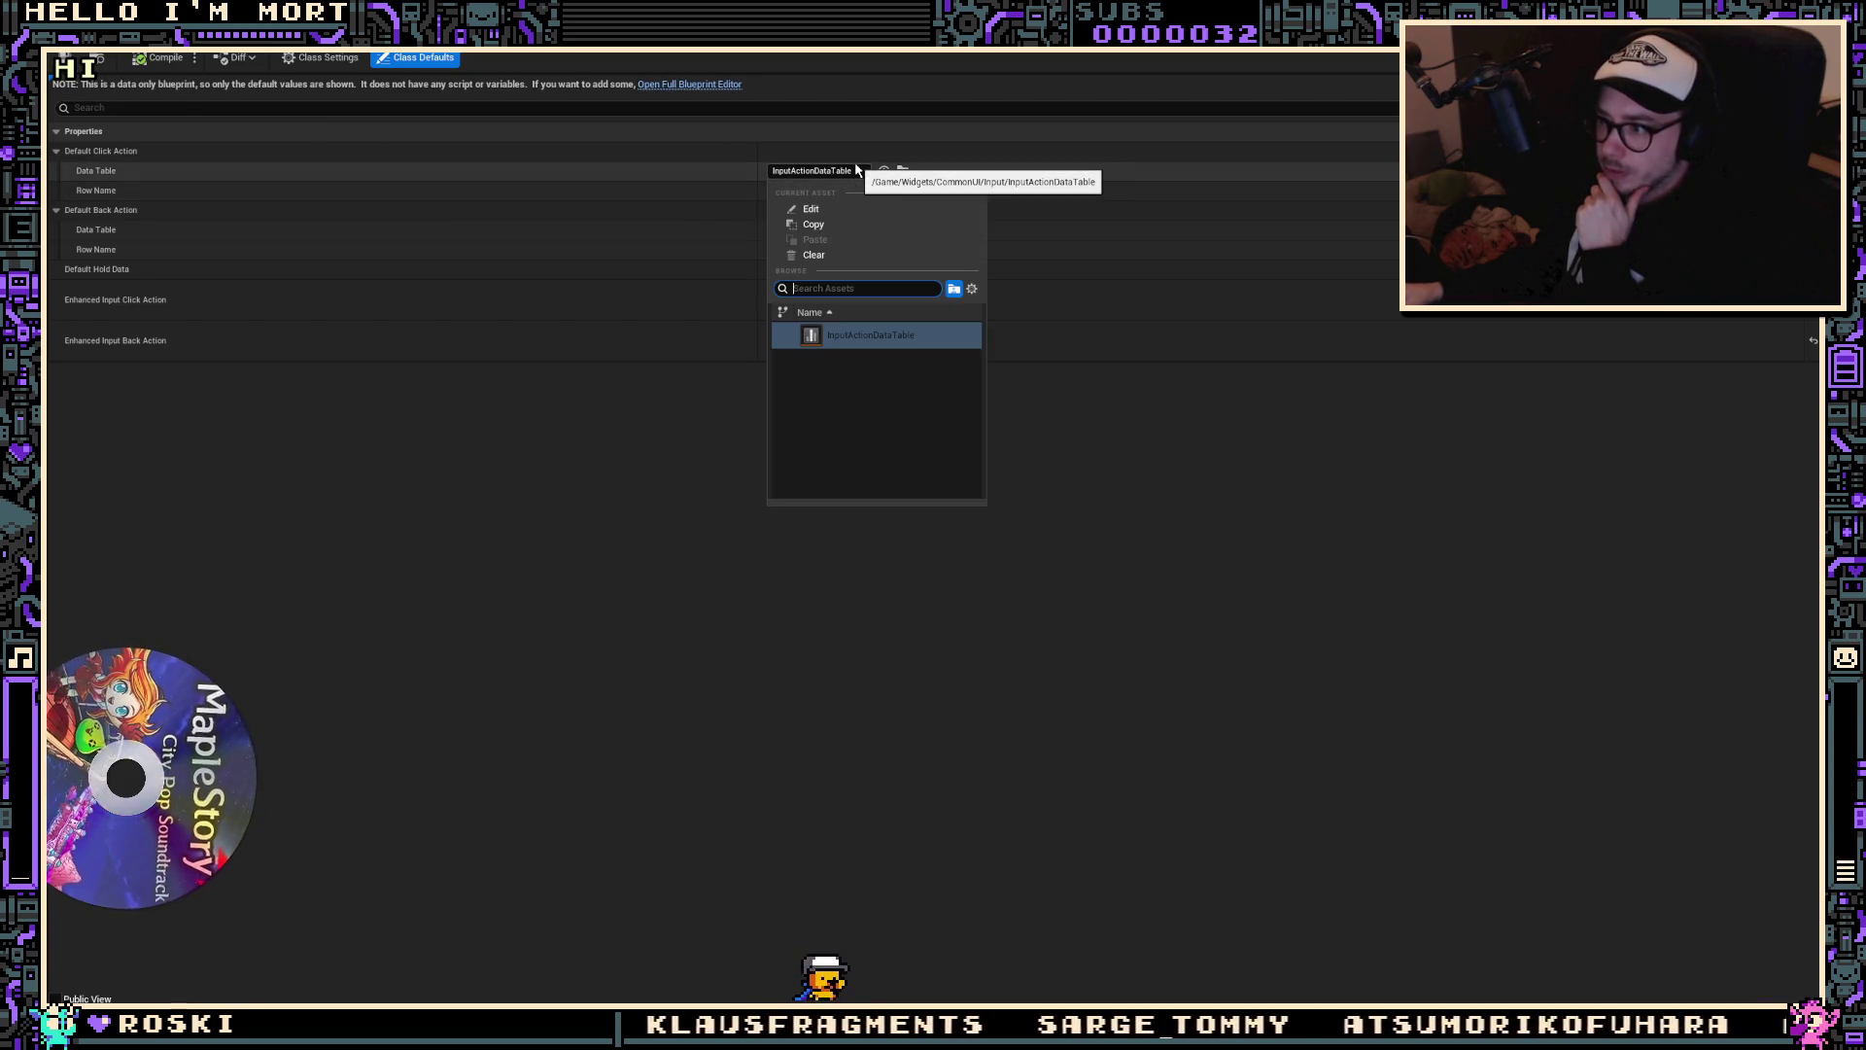
pyautogui.click(826, 252)
pyautogui.click(816, 229)
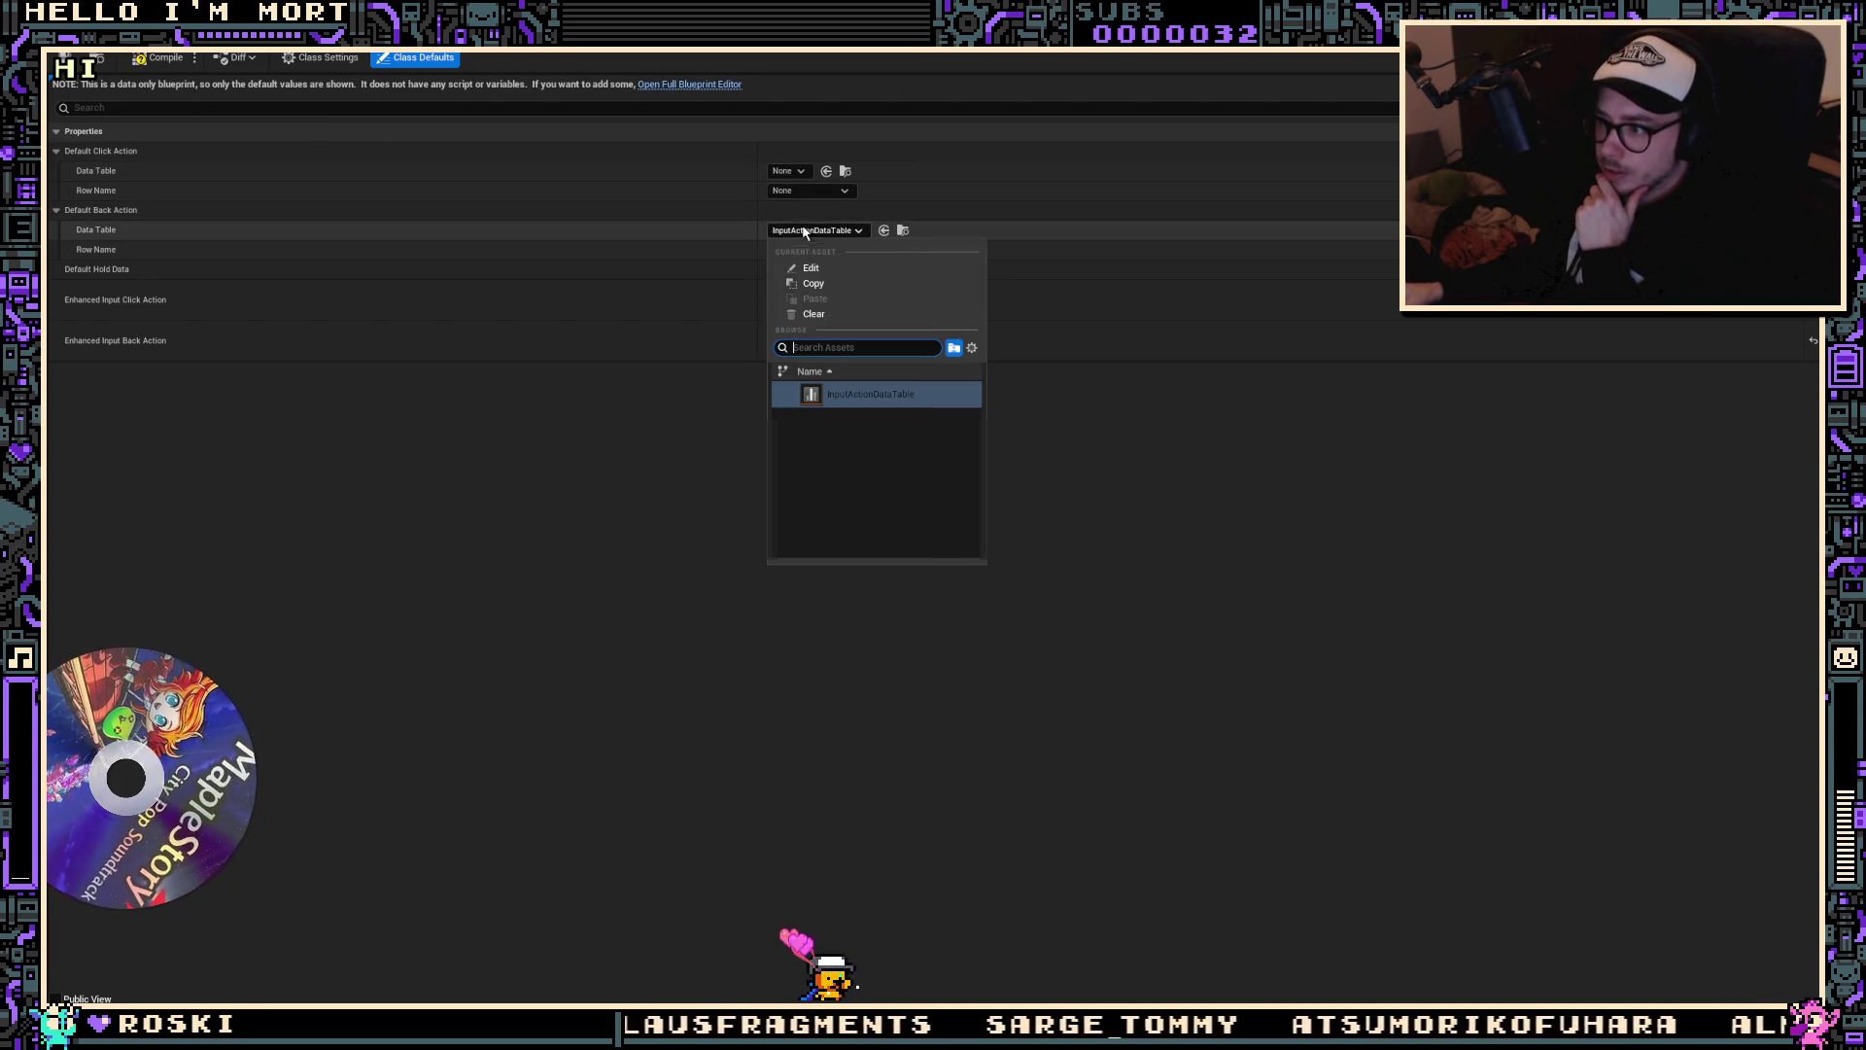
pyautogui.click(826, 309)
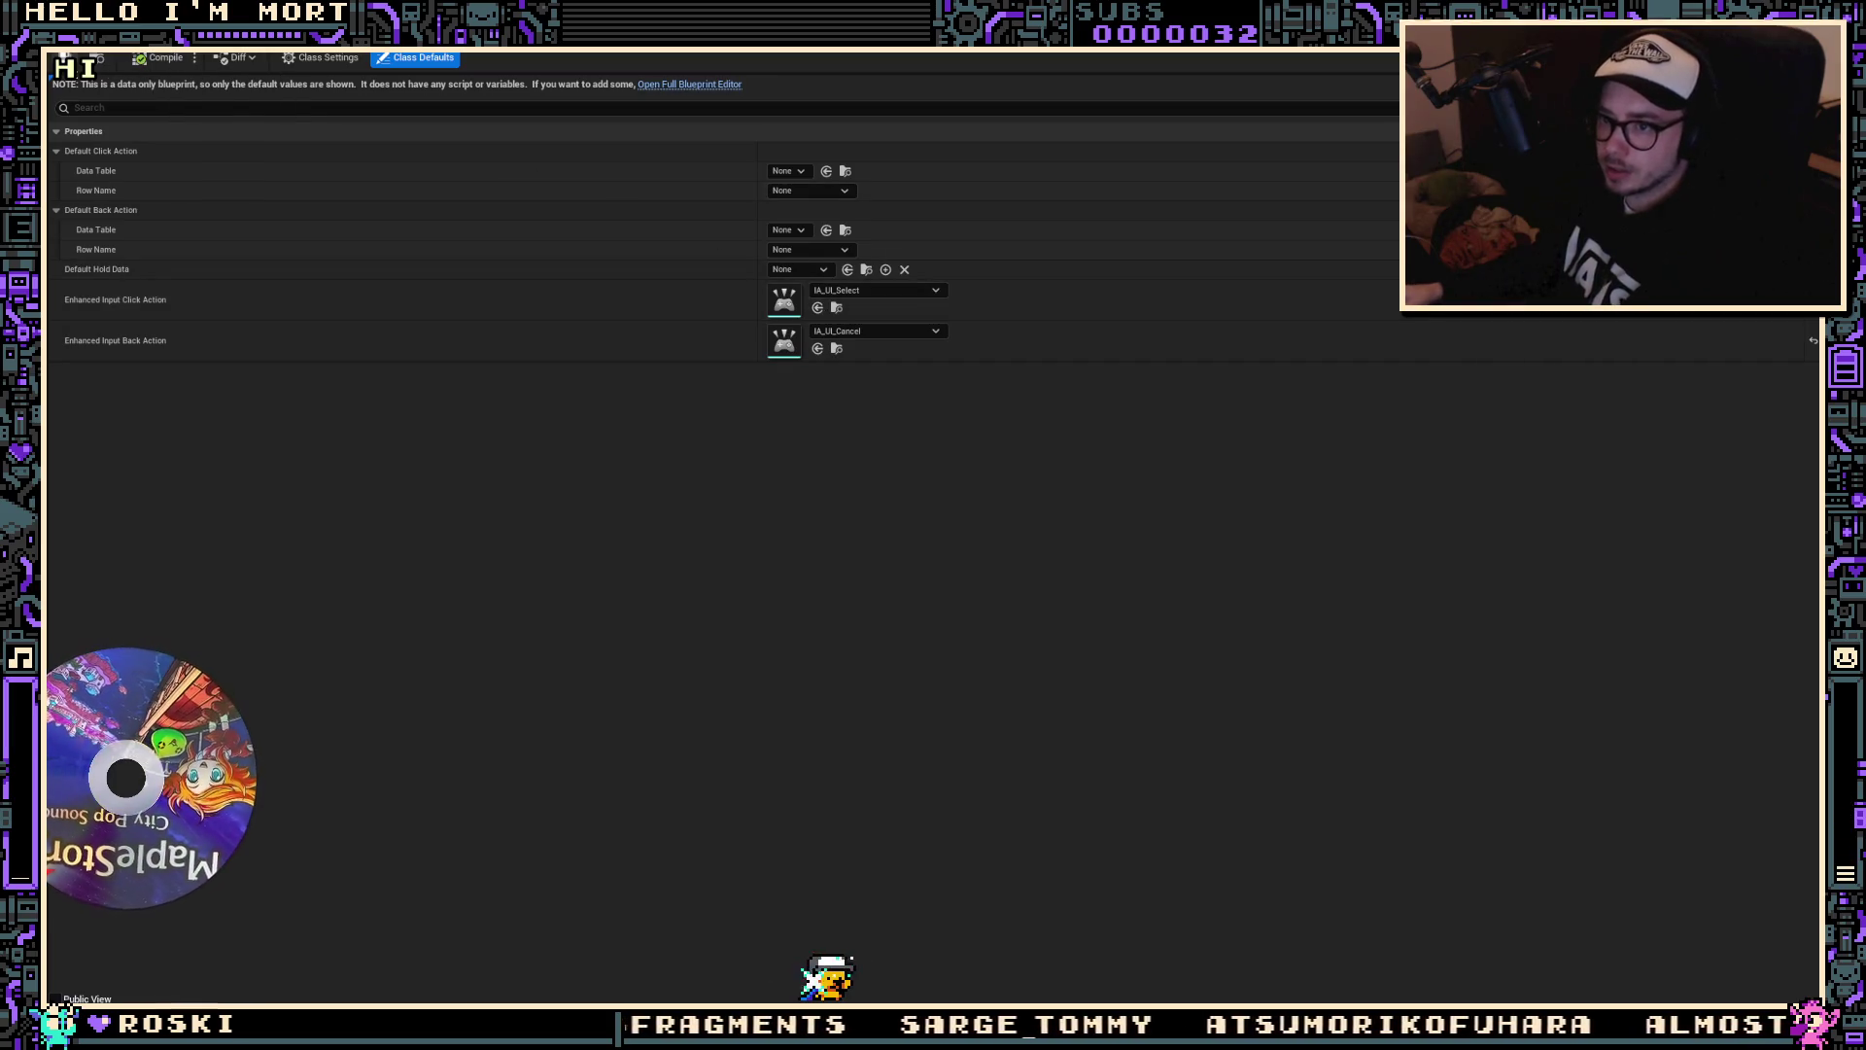
pyautogui.click(505, 58)
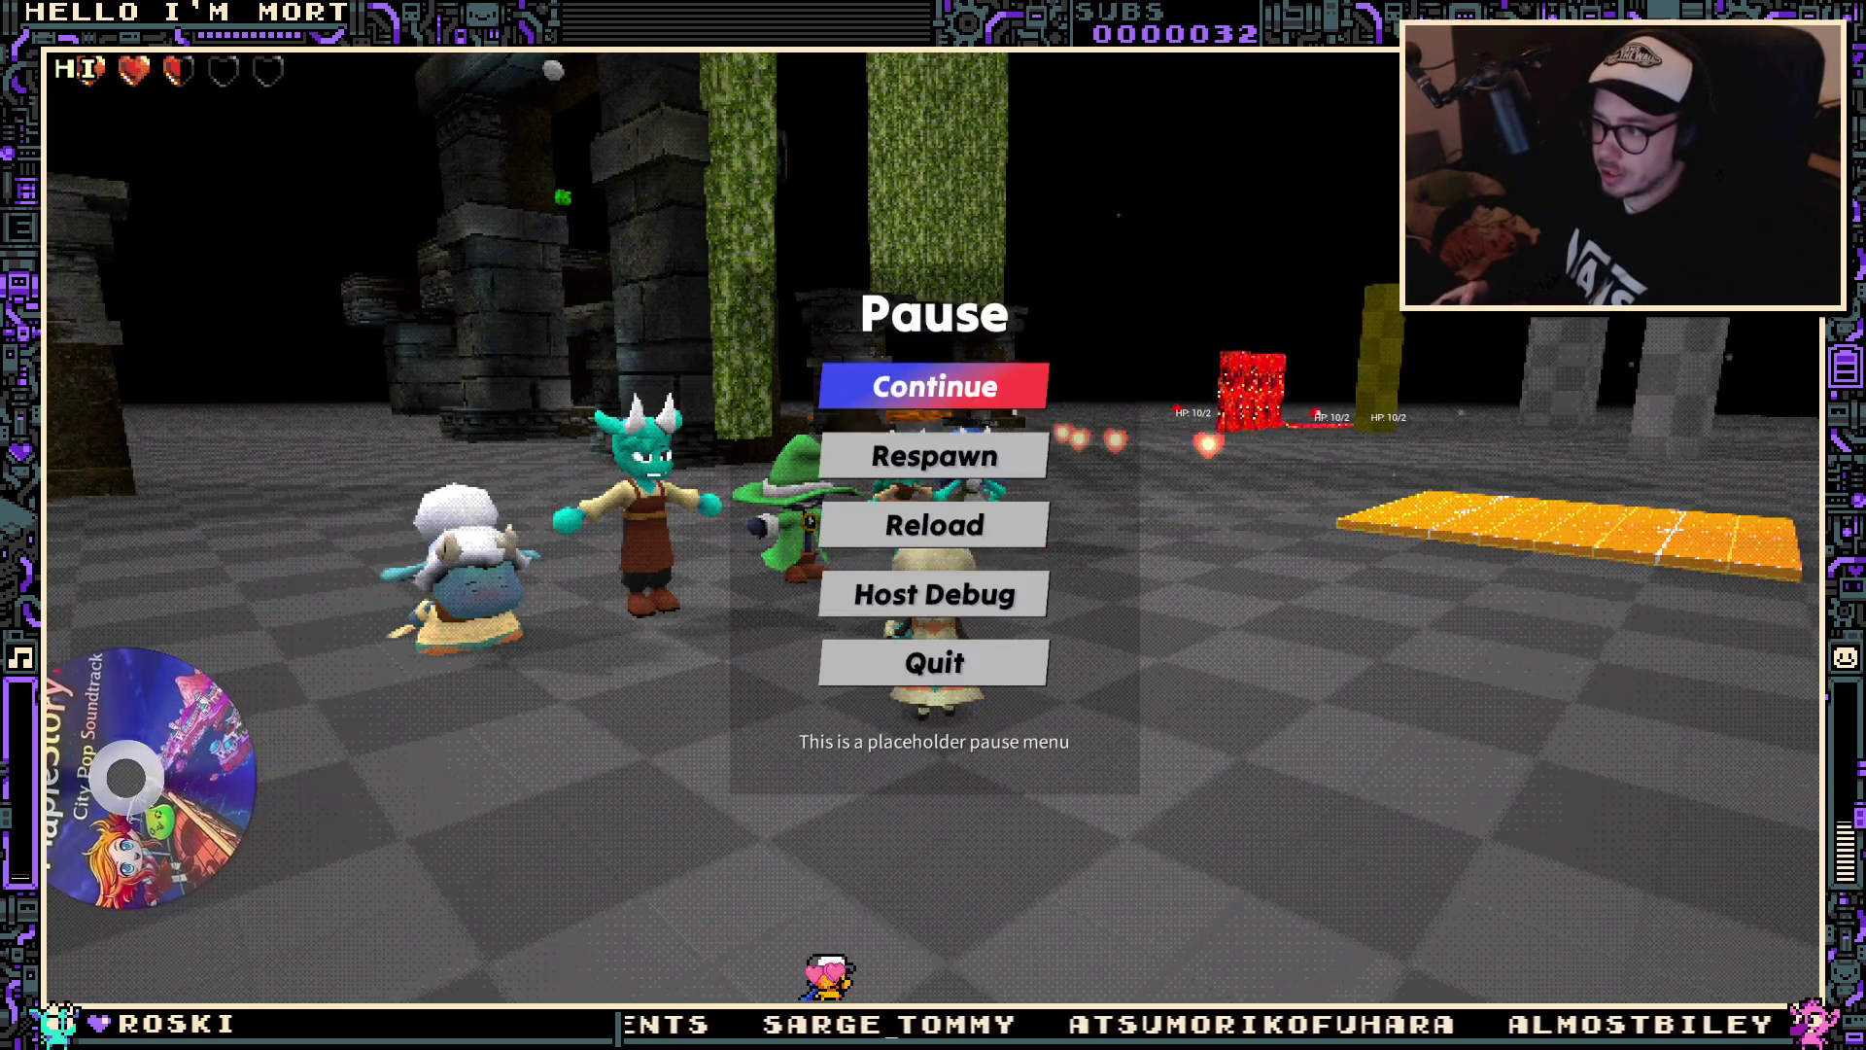
# Step: Move up and down through the pause menu options, then resume with Esc
pyautogui.press('Down')
pyautogui.press('Down')
pyautogui.press('Up')
pyautogui.press('Up')
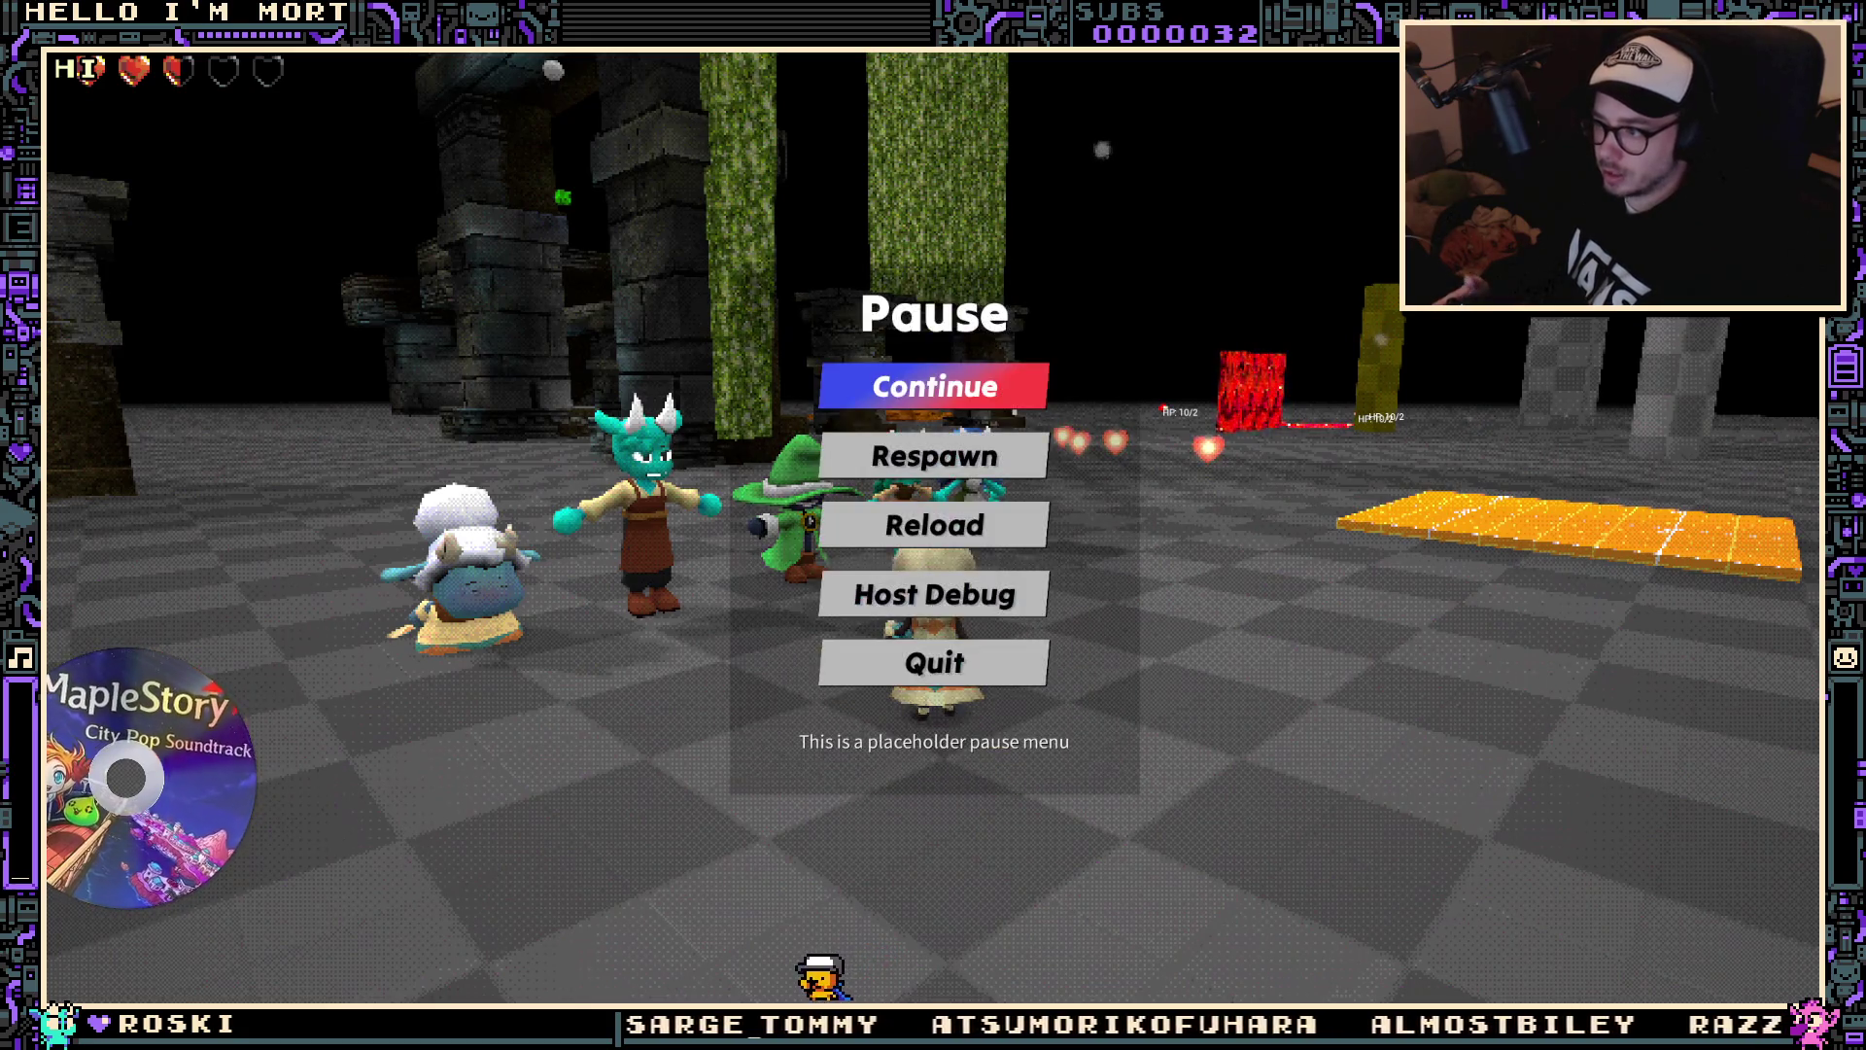
pyautogui.press('Down')
pyautogui.press('Escape')
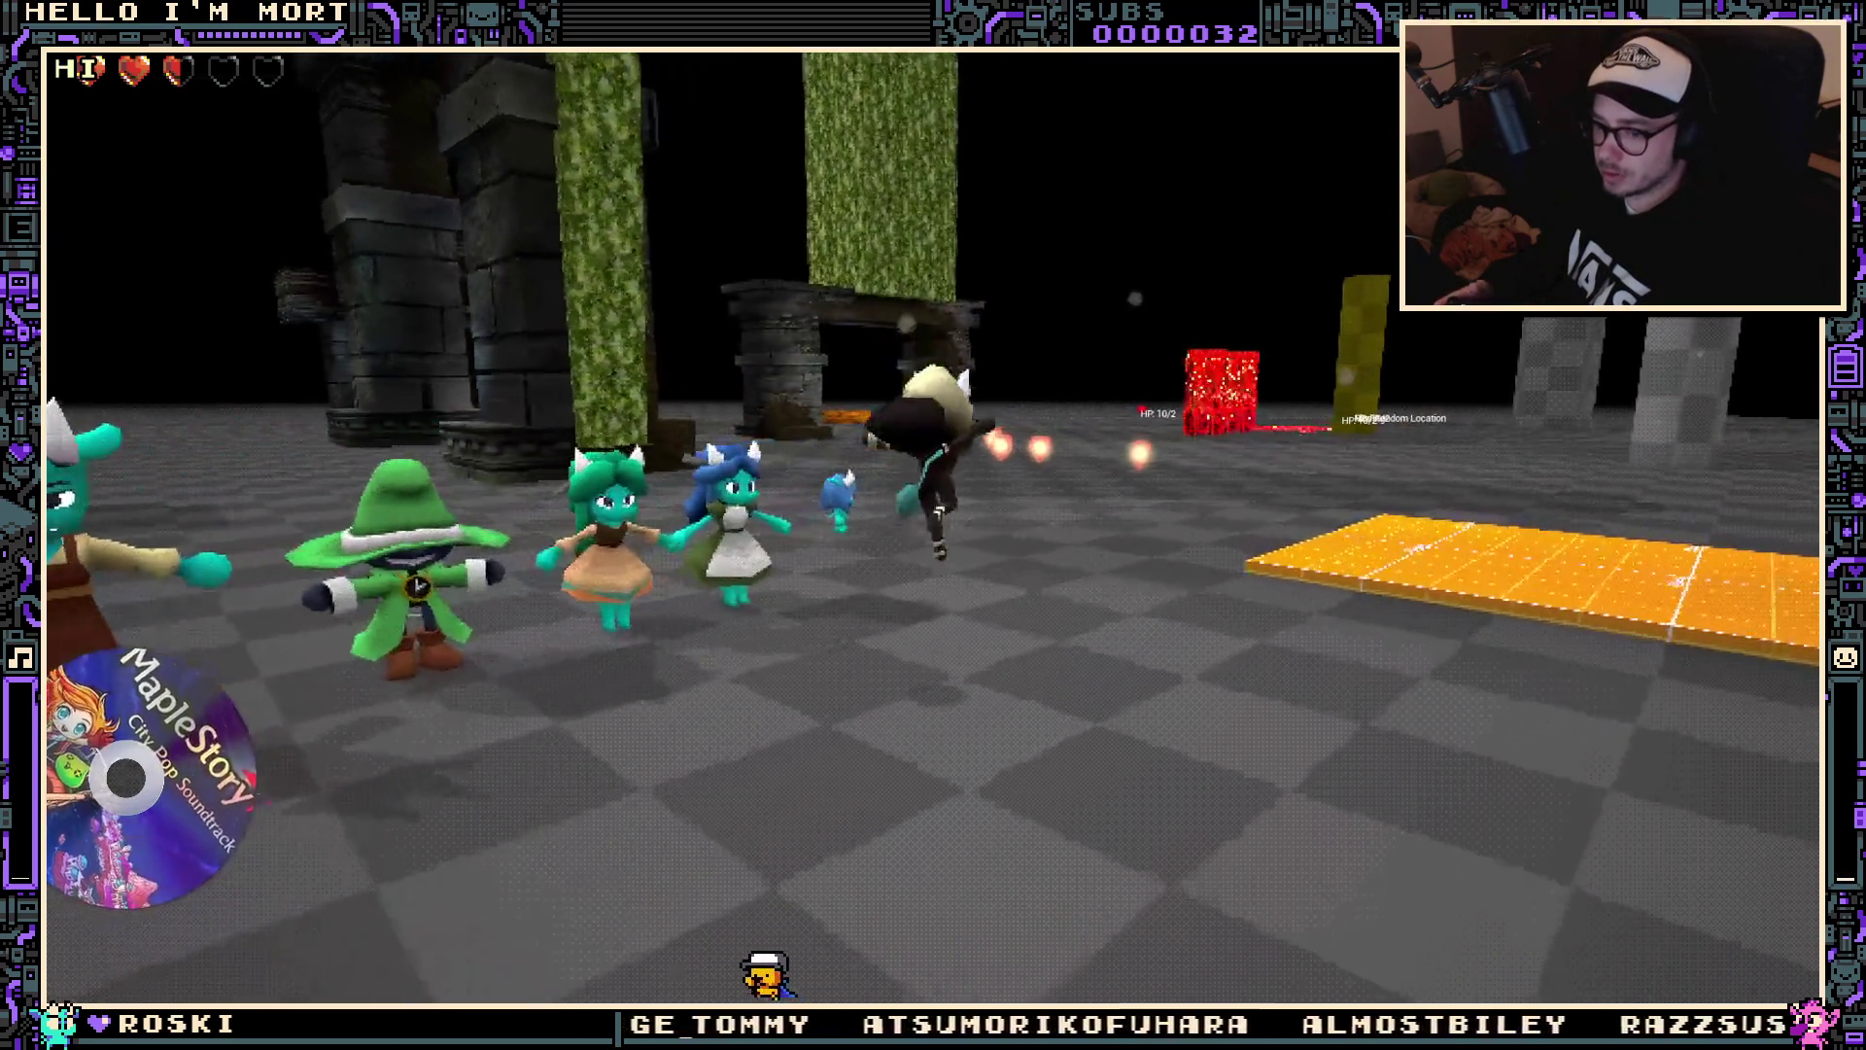
# Step: Walk to the NPC, talk, choose the 'yep' answer, and stop the play session
pyautogui.press('w')
pyautogui.press('e')
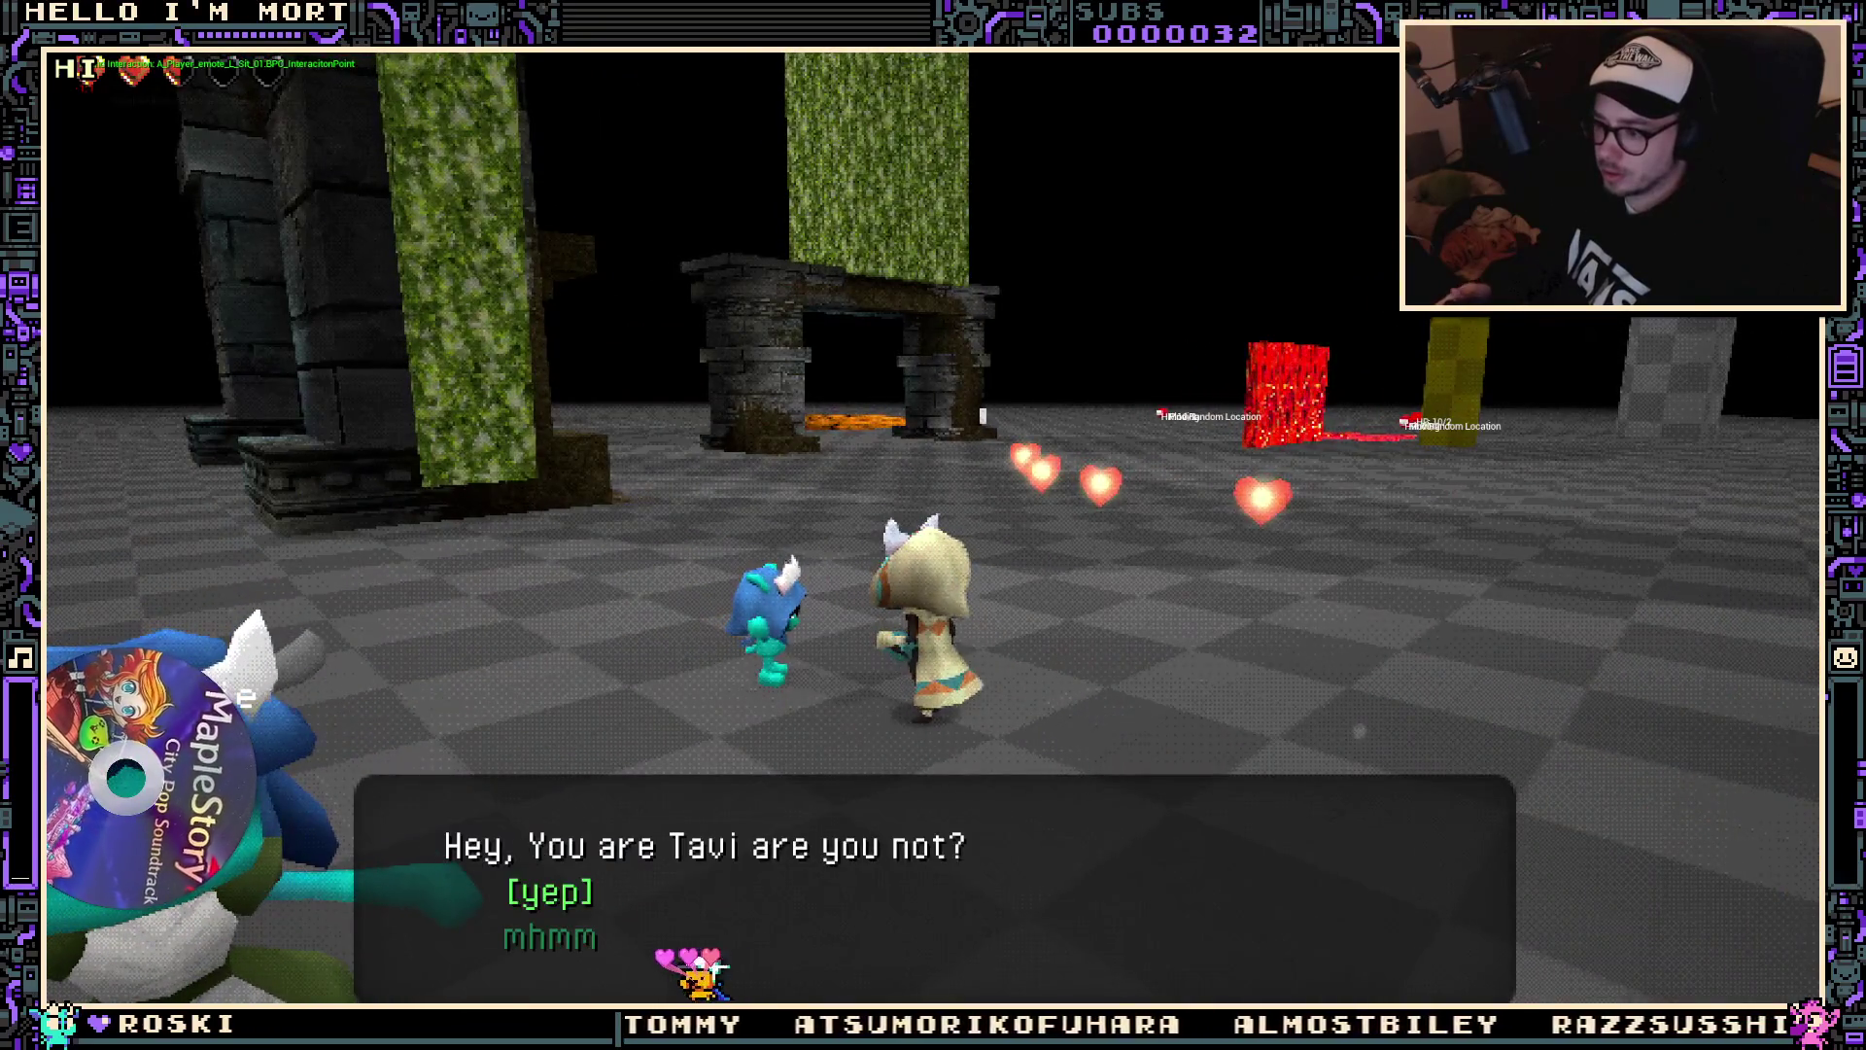
pyautogui.press('e')
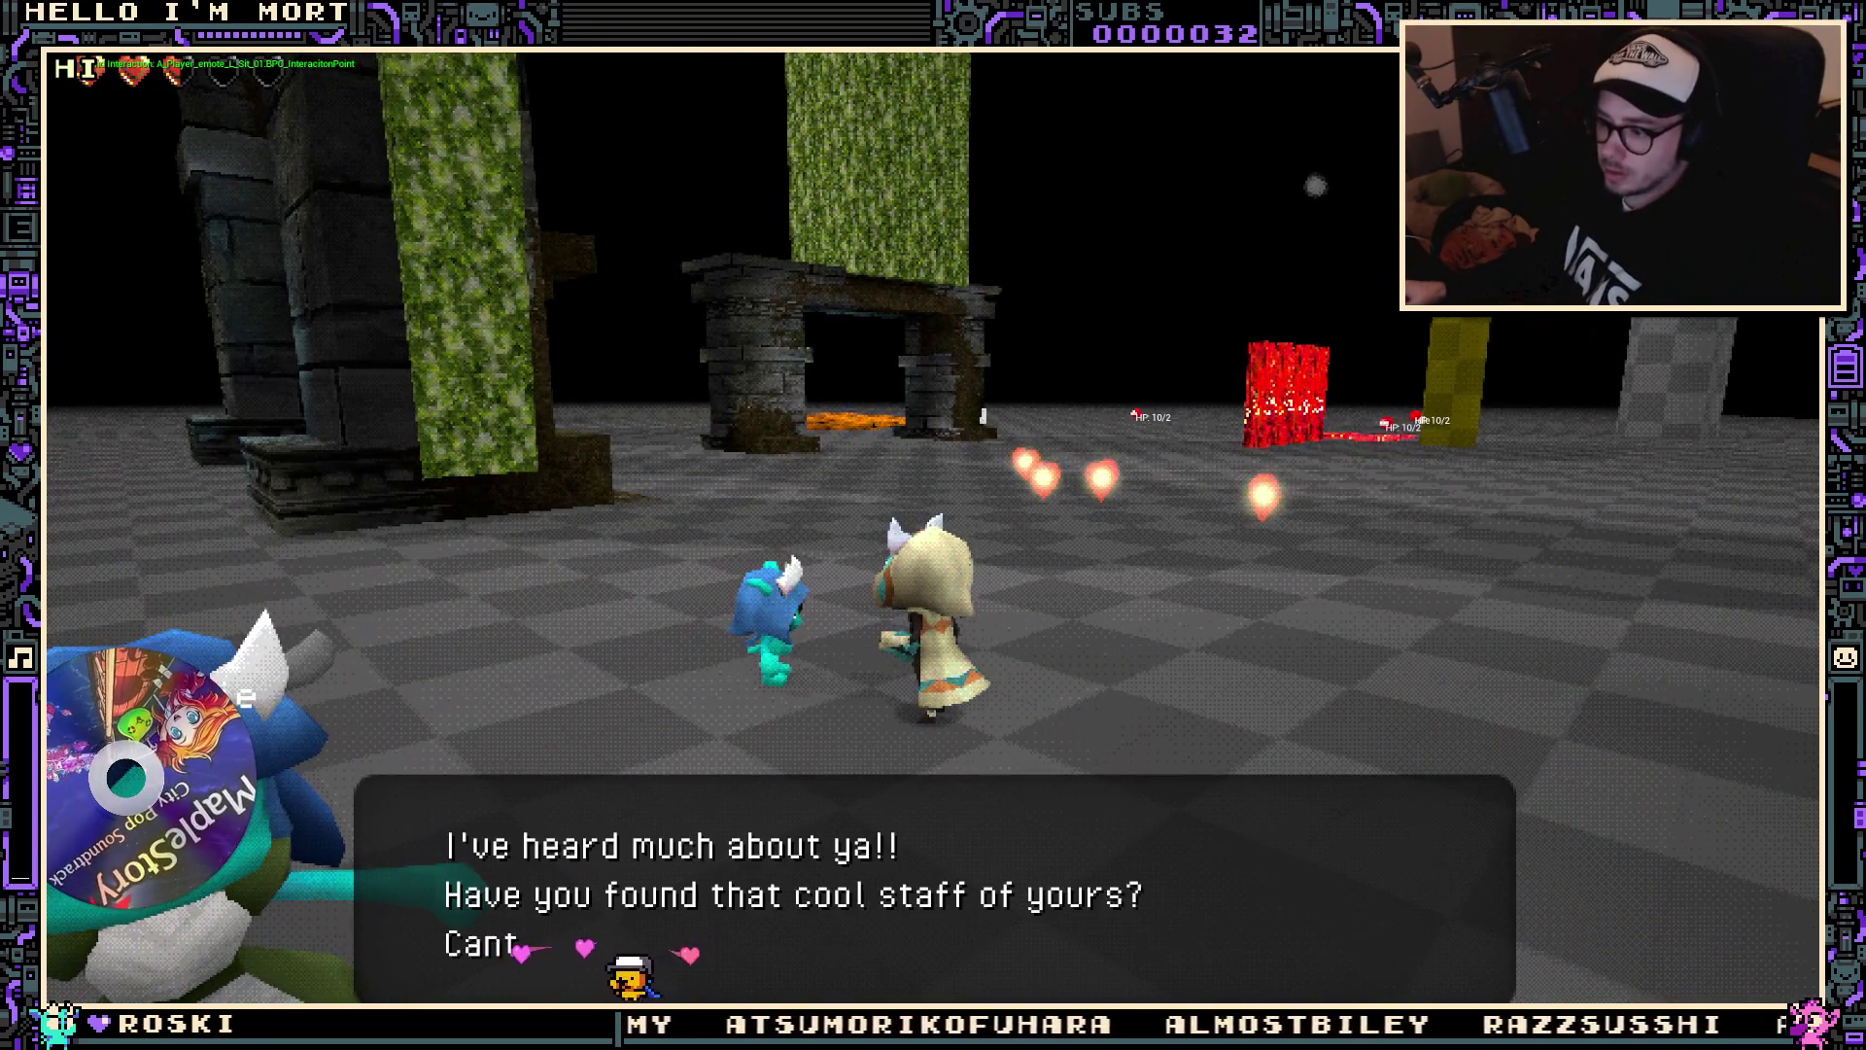
pyautogui.press('Escape')
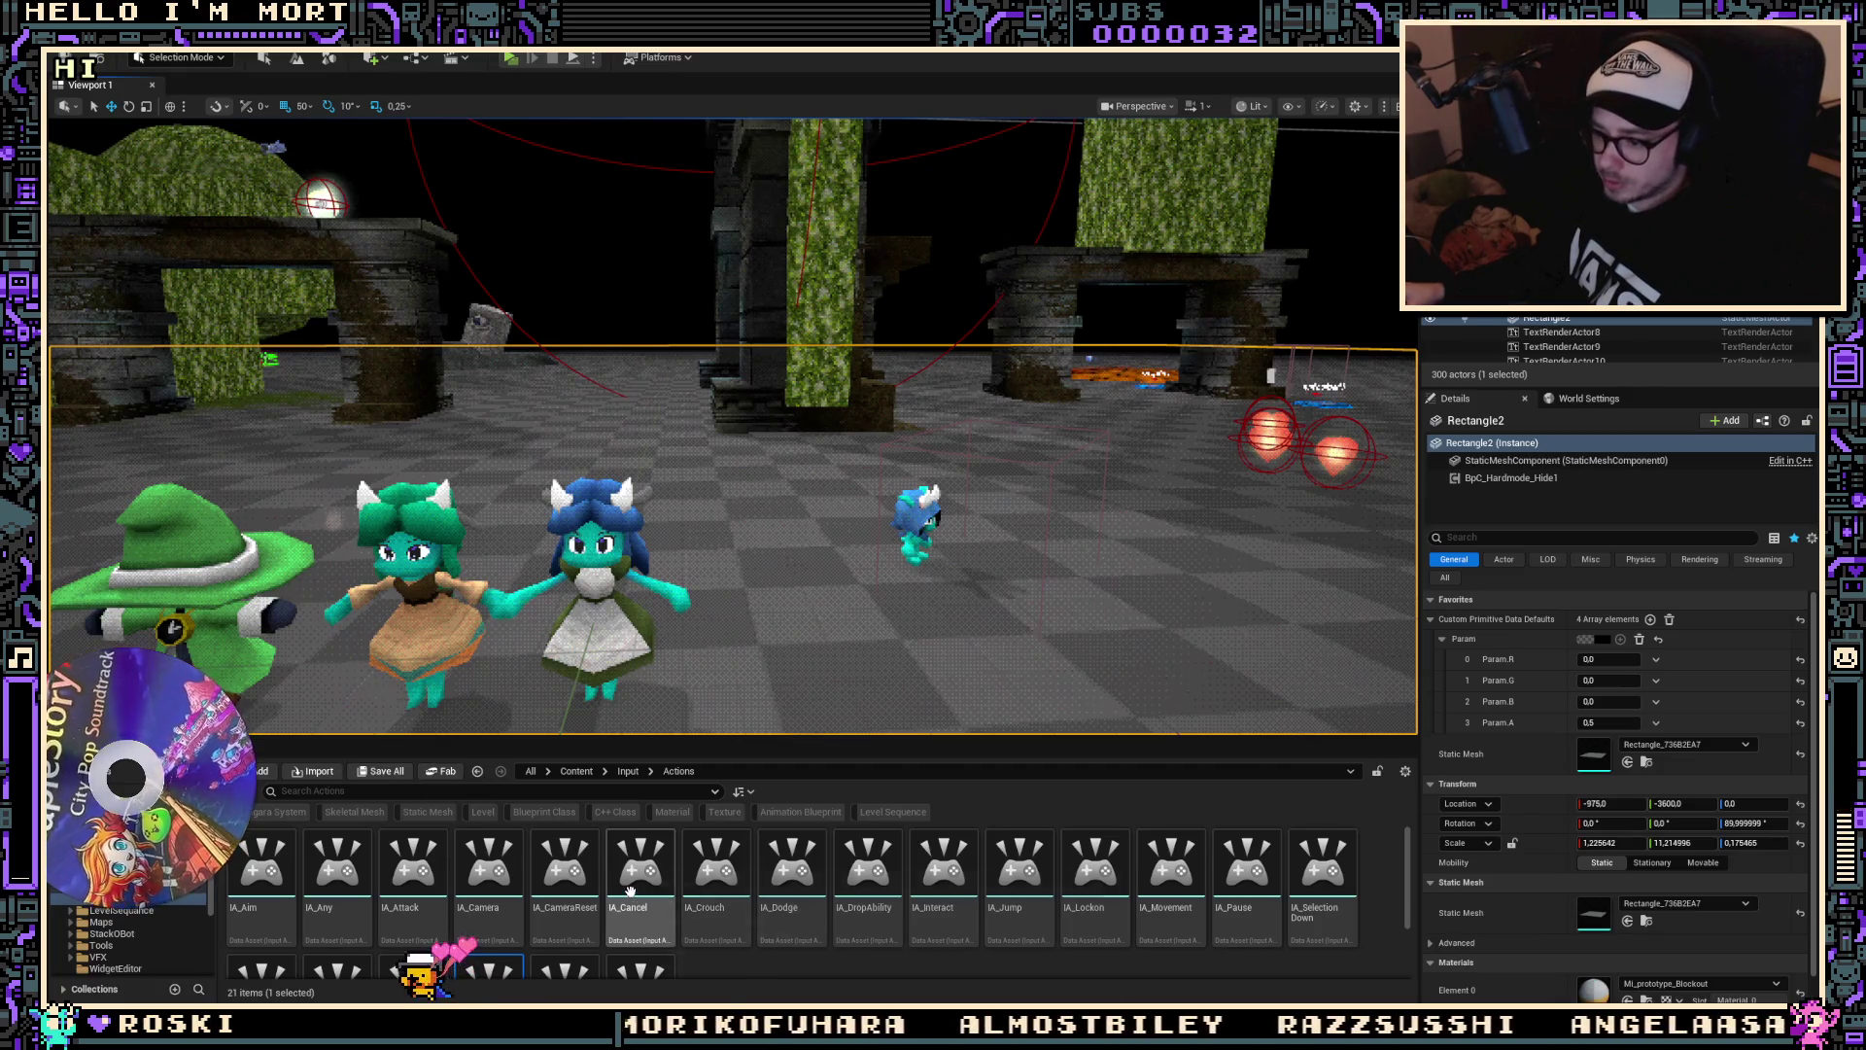
# Step: Browse to the Content/Input folder and select IMC_Basic
pyautogui.hotkey('alt', 'Left')
pyautogui.hotkey('alt', 'Left')
pyautogui.hotkey('alt', 'Left')
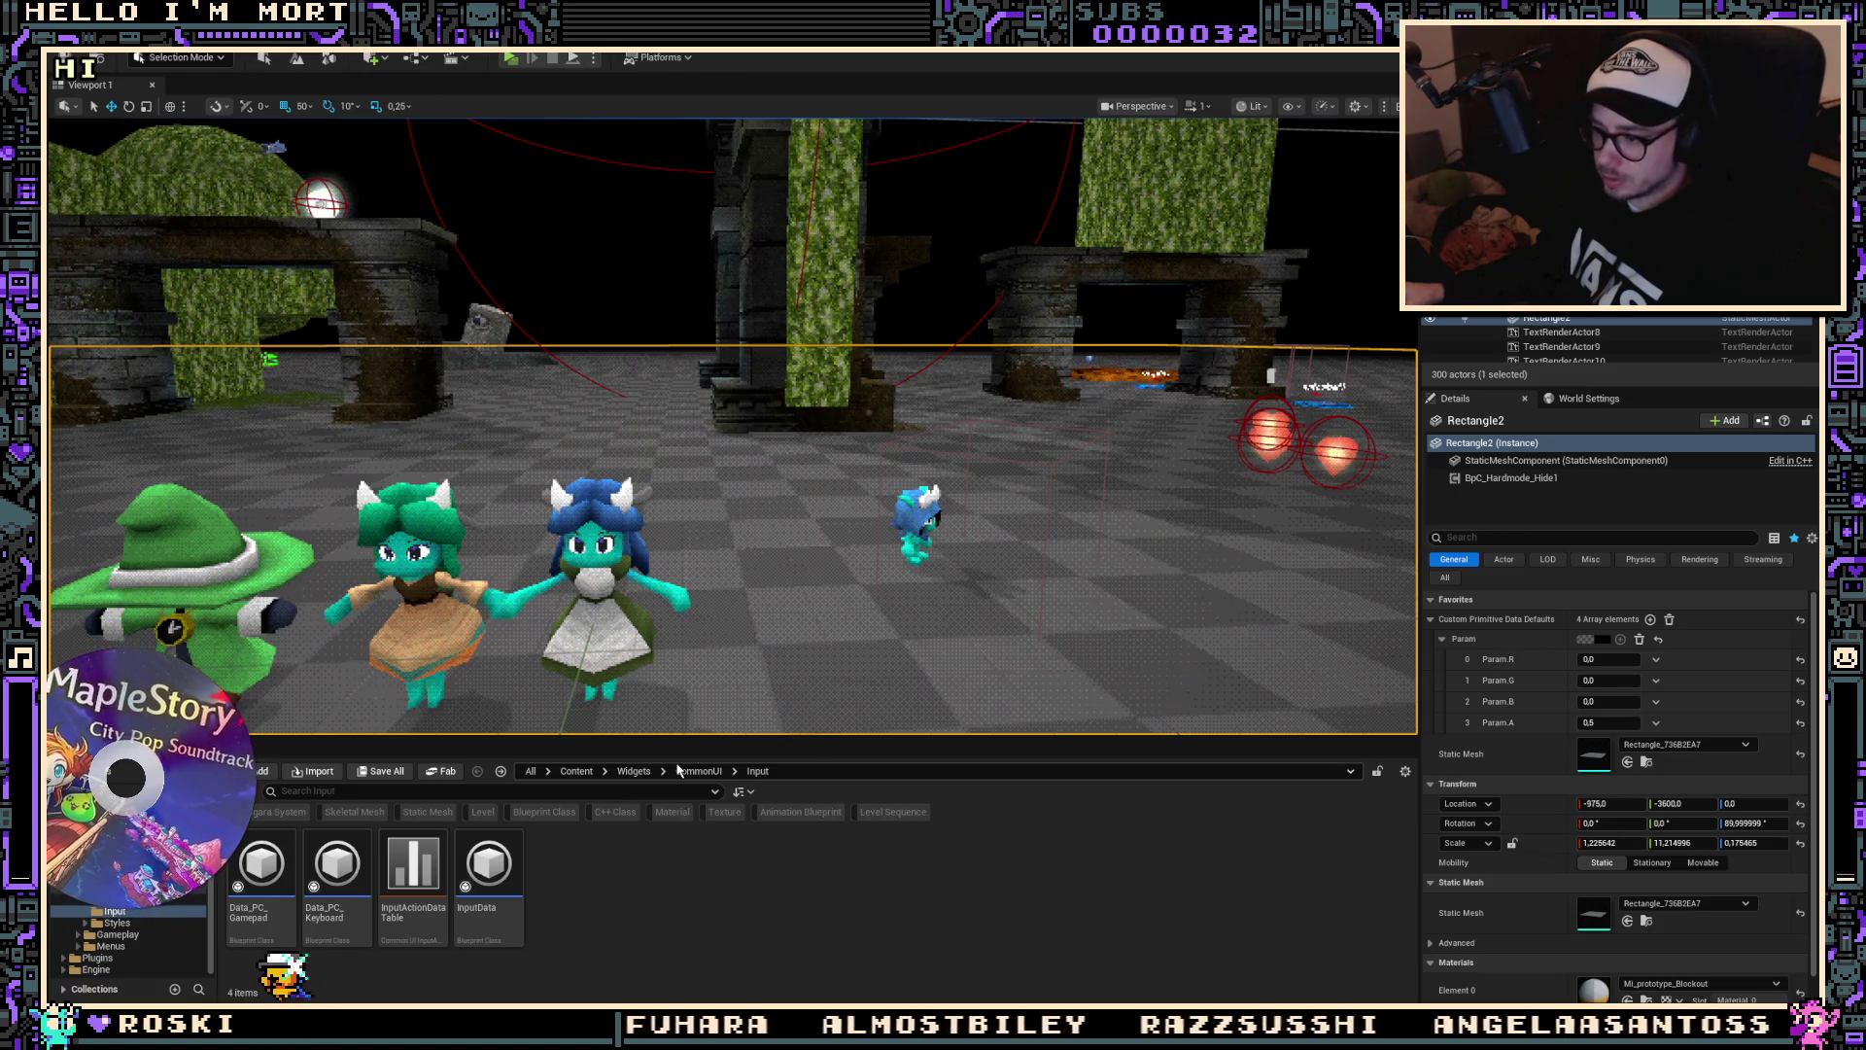
pyautogui.click(576, 771)
pyautogui.doubleClick(639, 902)
pyautogui.click(339, 868)
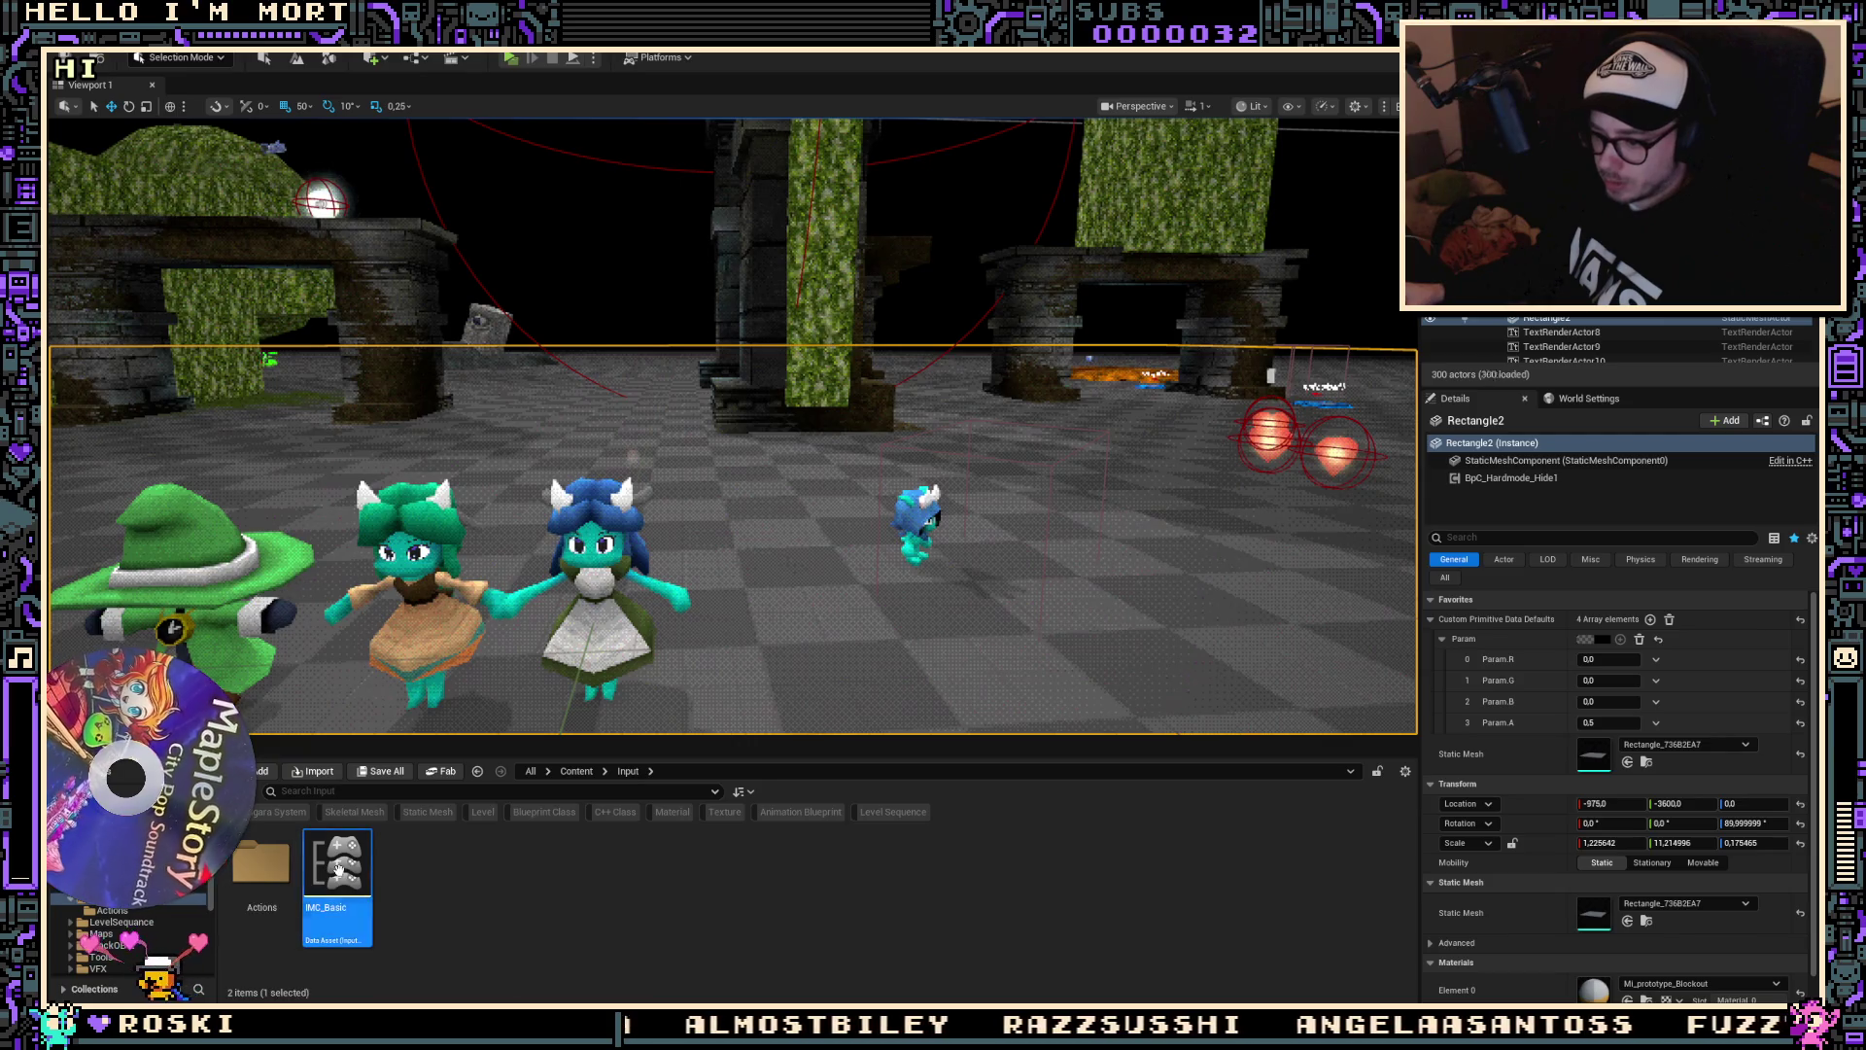
# Step: Start a new Blueprint class from the folder's asset menu, then cancel the parent class picker
pyautogui.rightClick(482, 874)
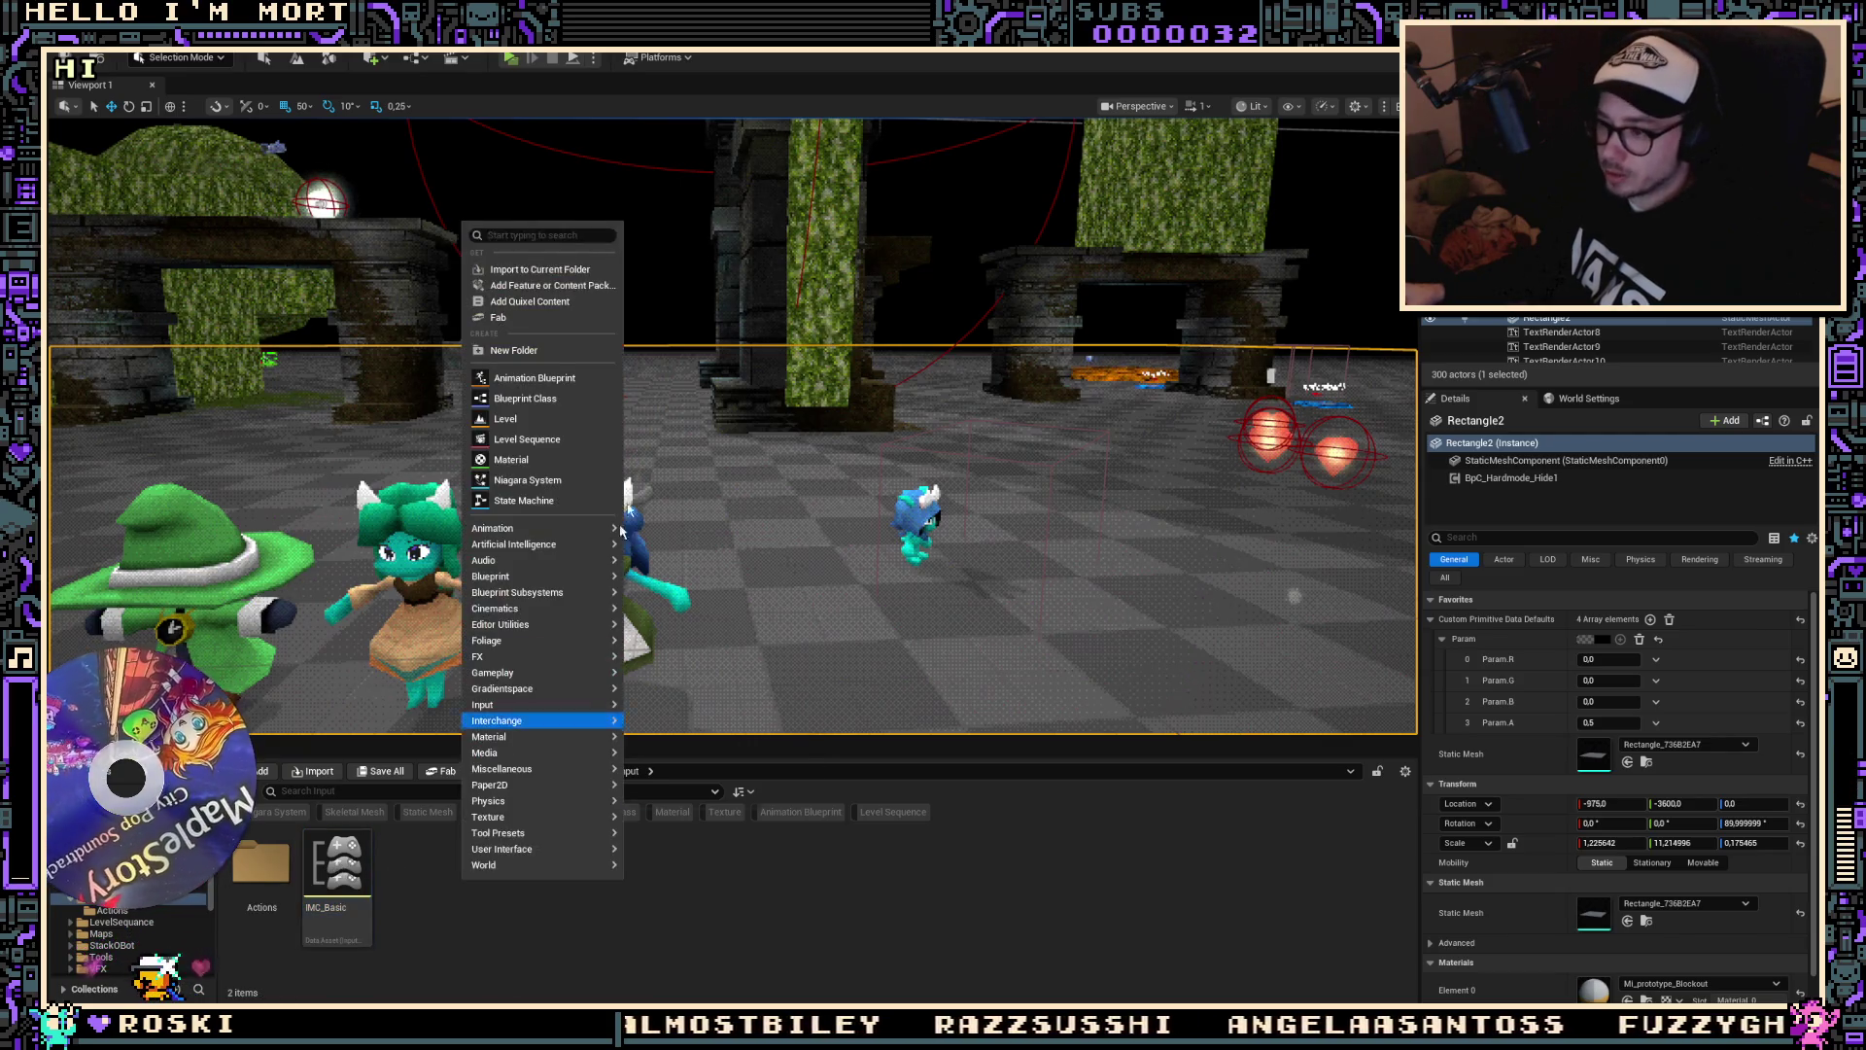
pyautogui.click(333, 412)
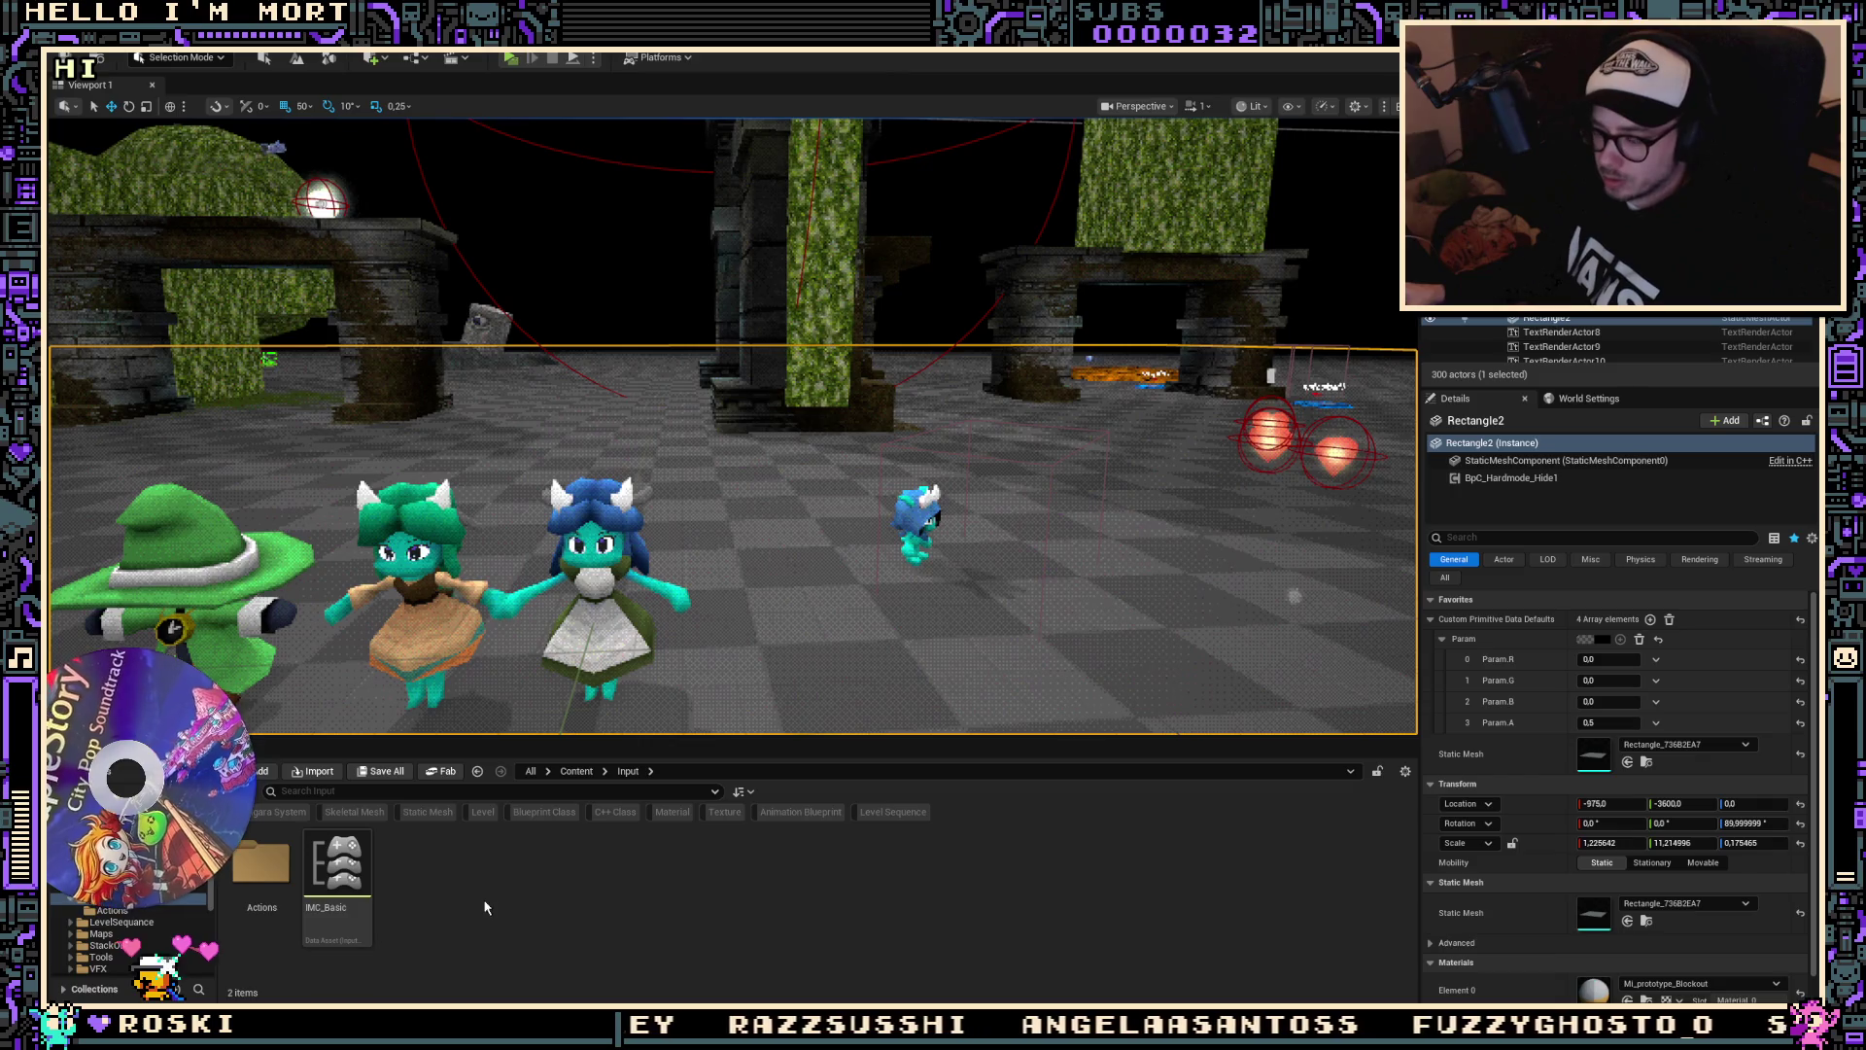
pyautogui.rightClick(439, 924)
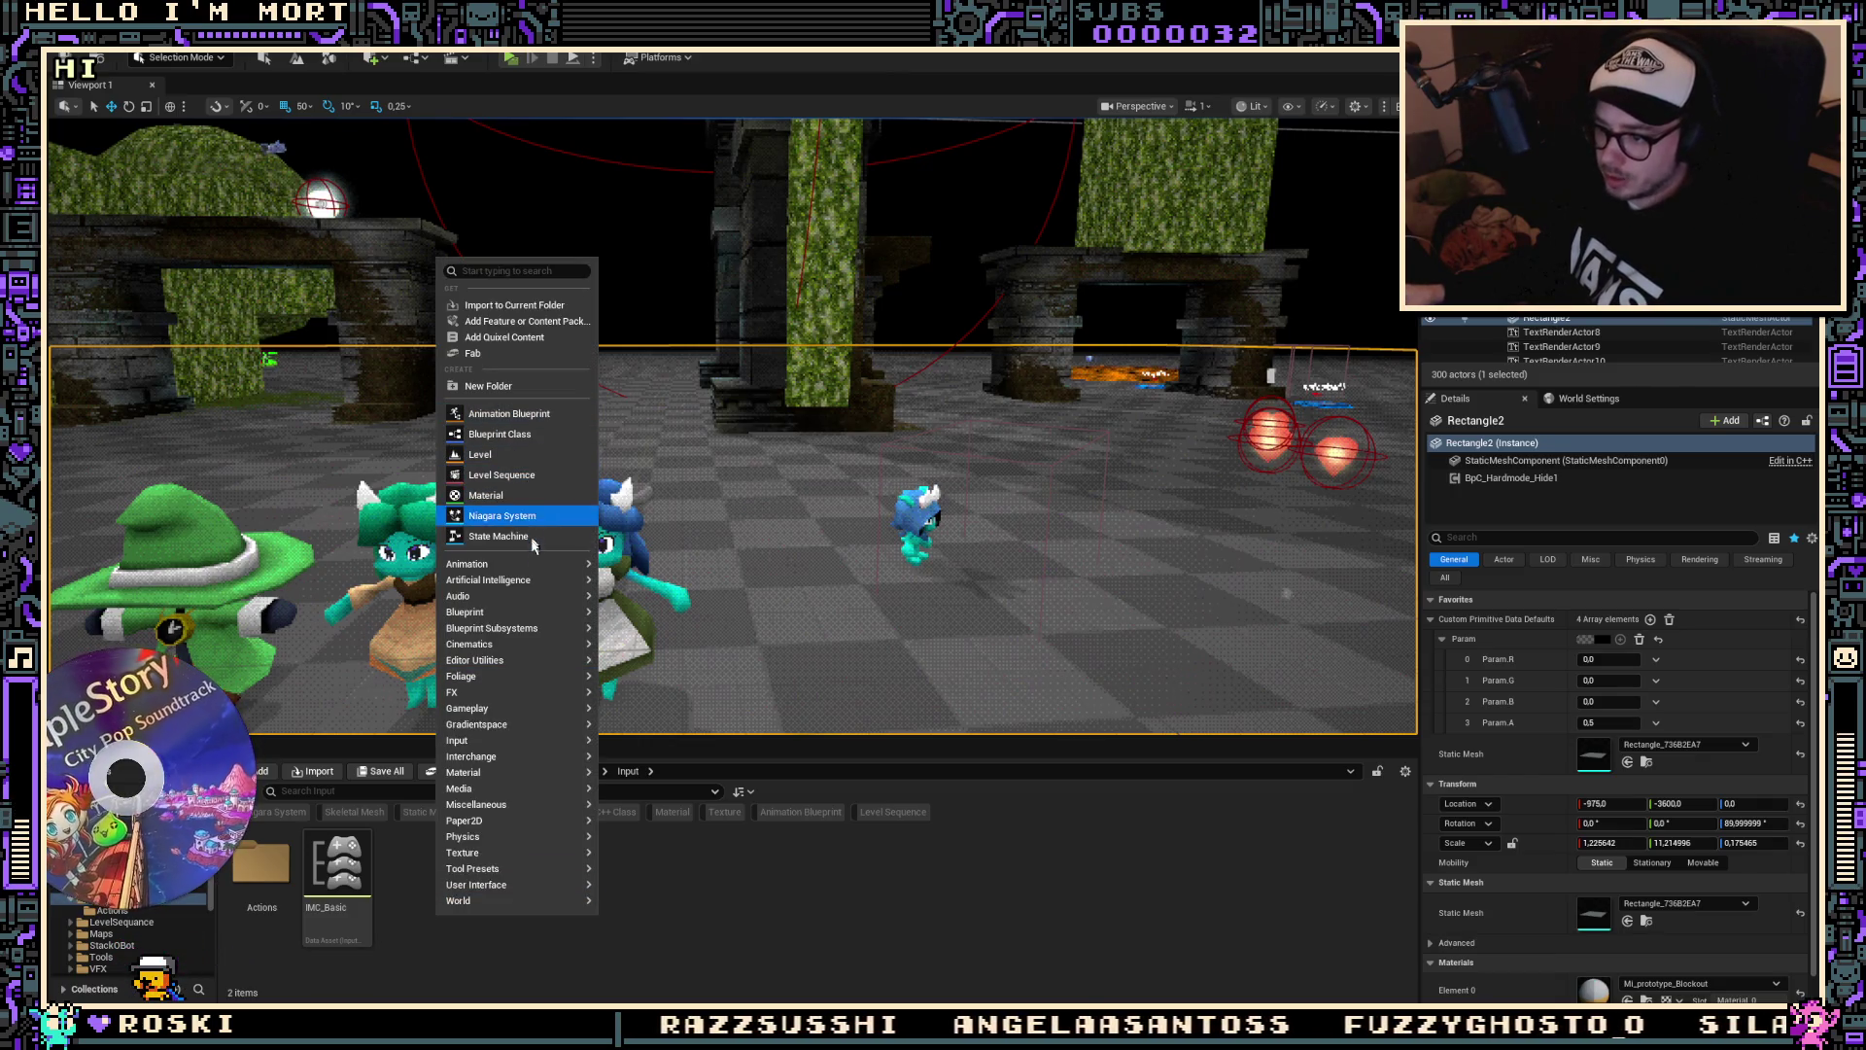
pyautogui.moveTo(514, 629)
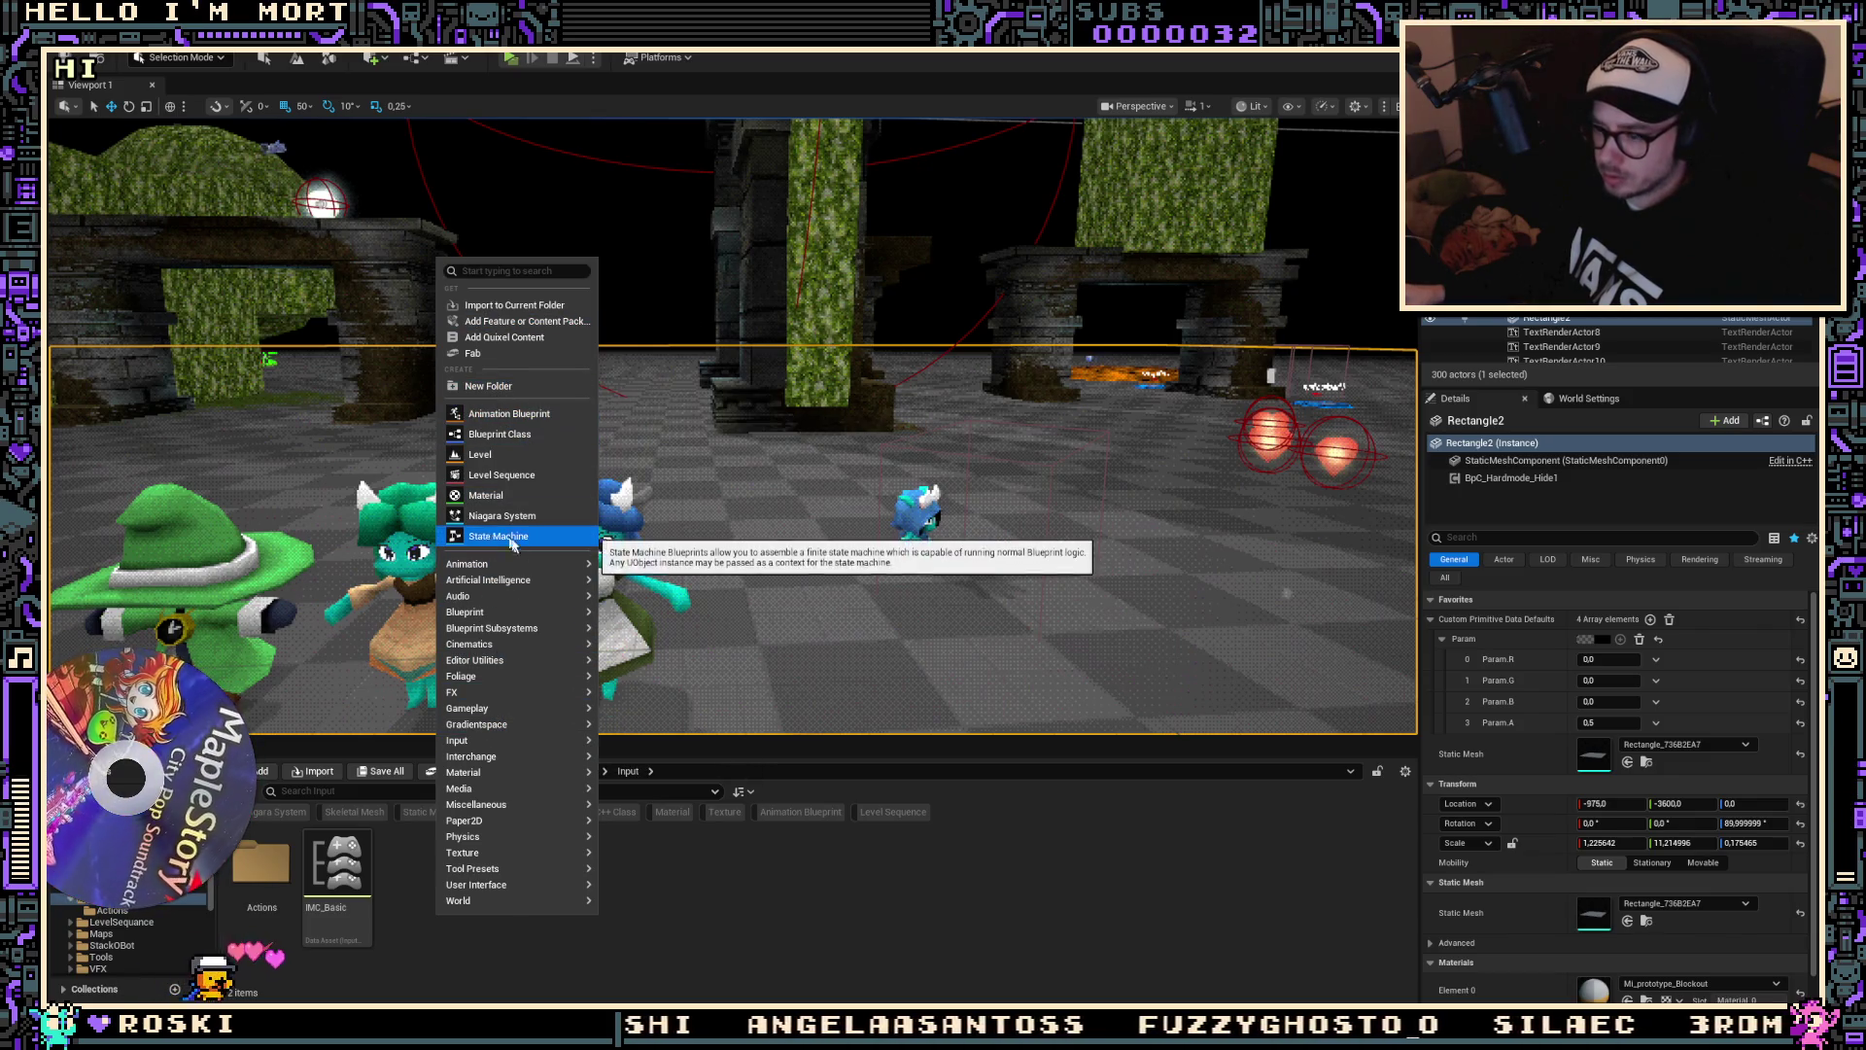
pyautogui.click(497, 433)
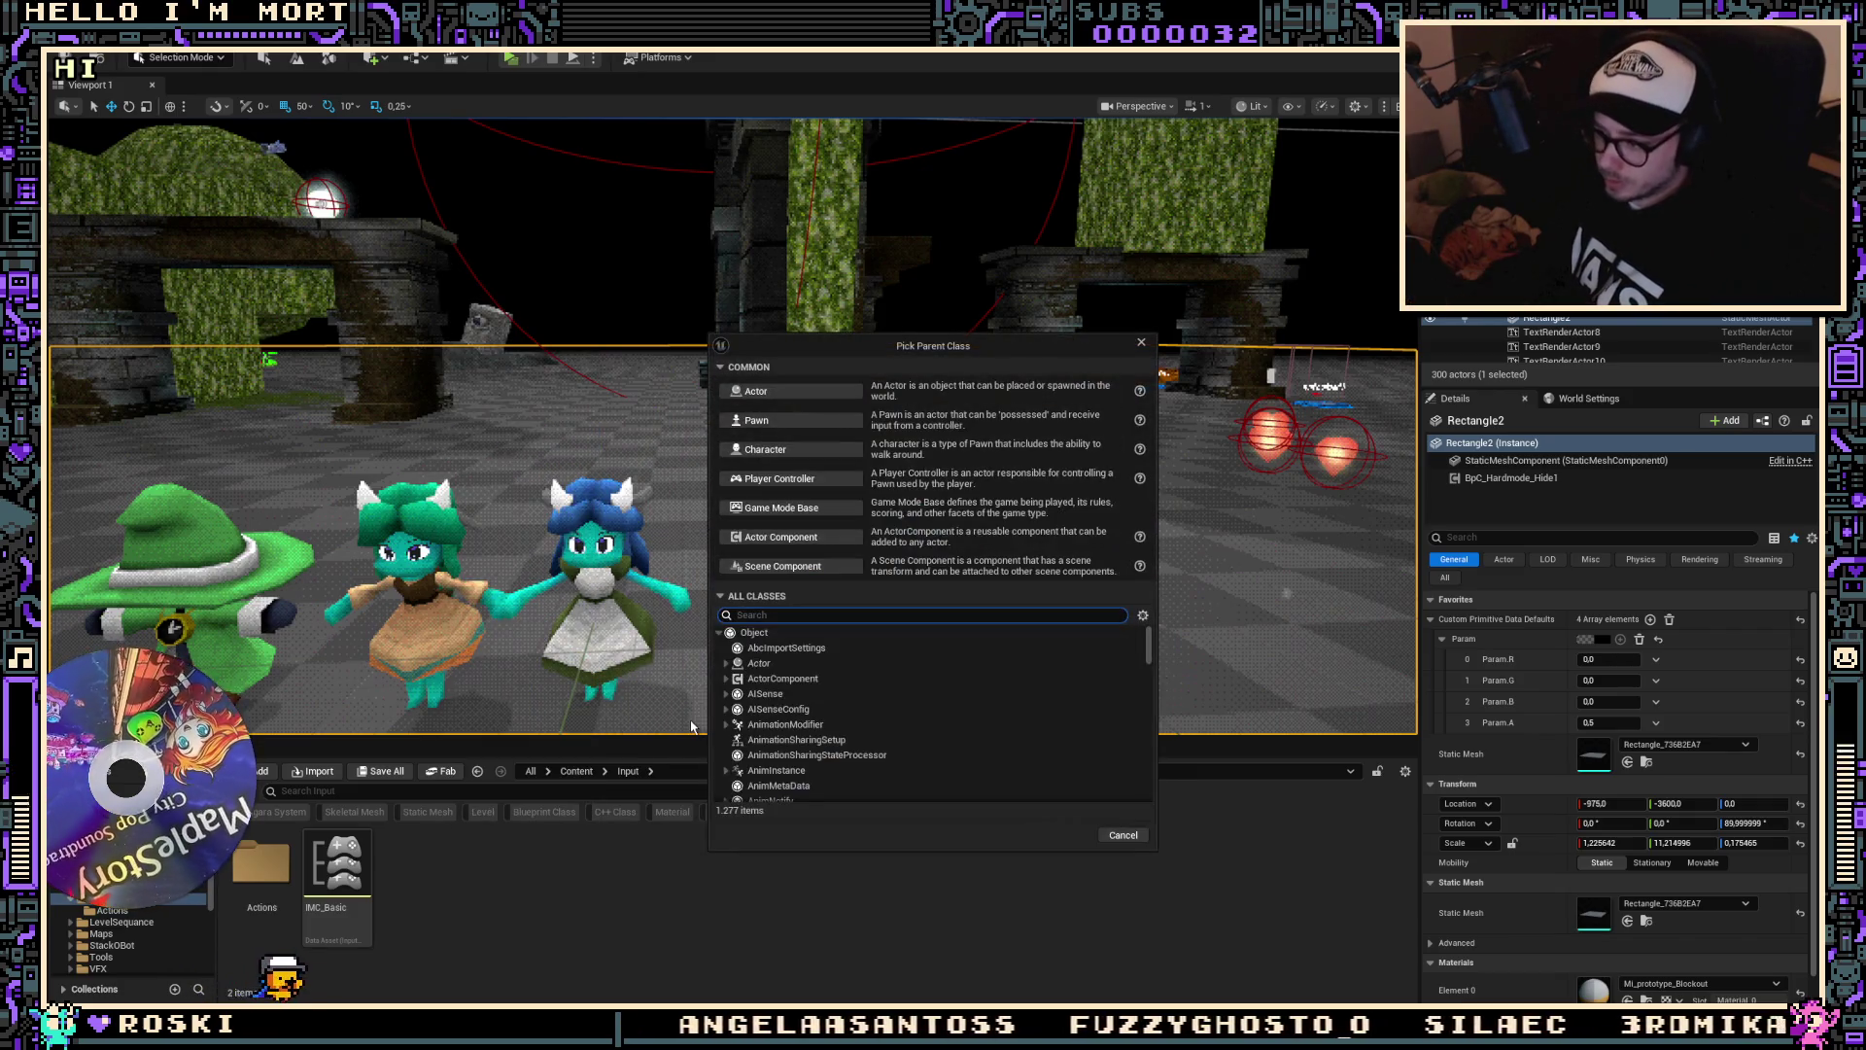
pyautogui.write('Input mapping')
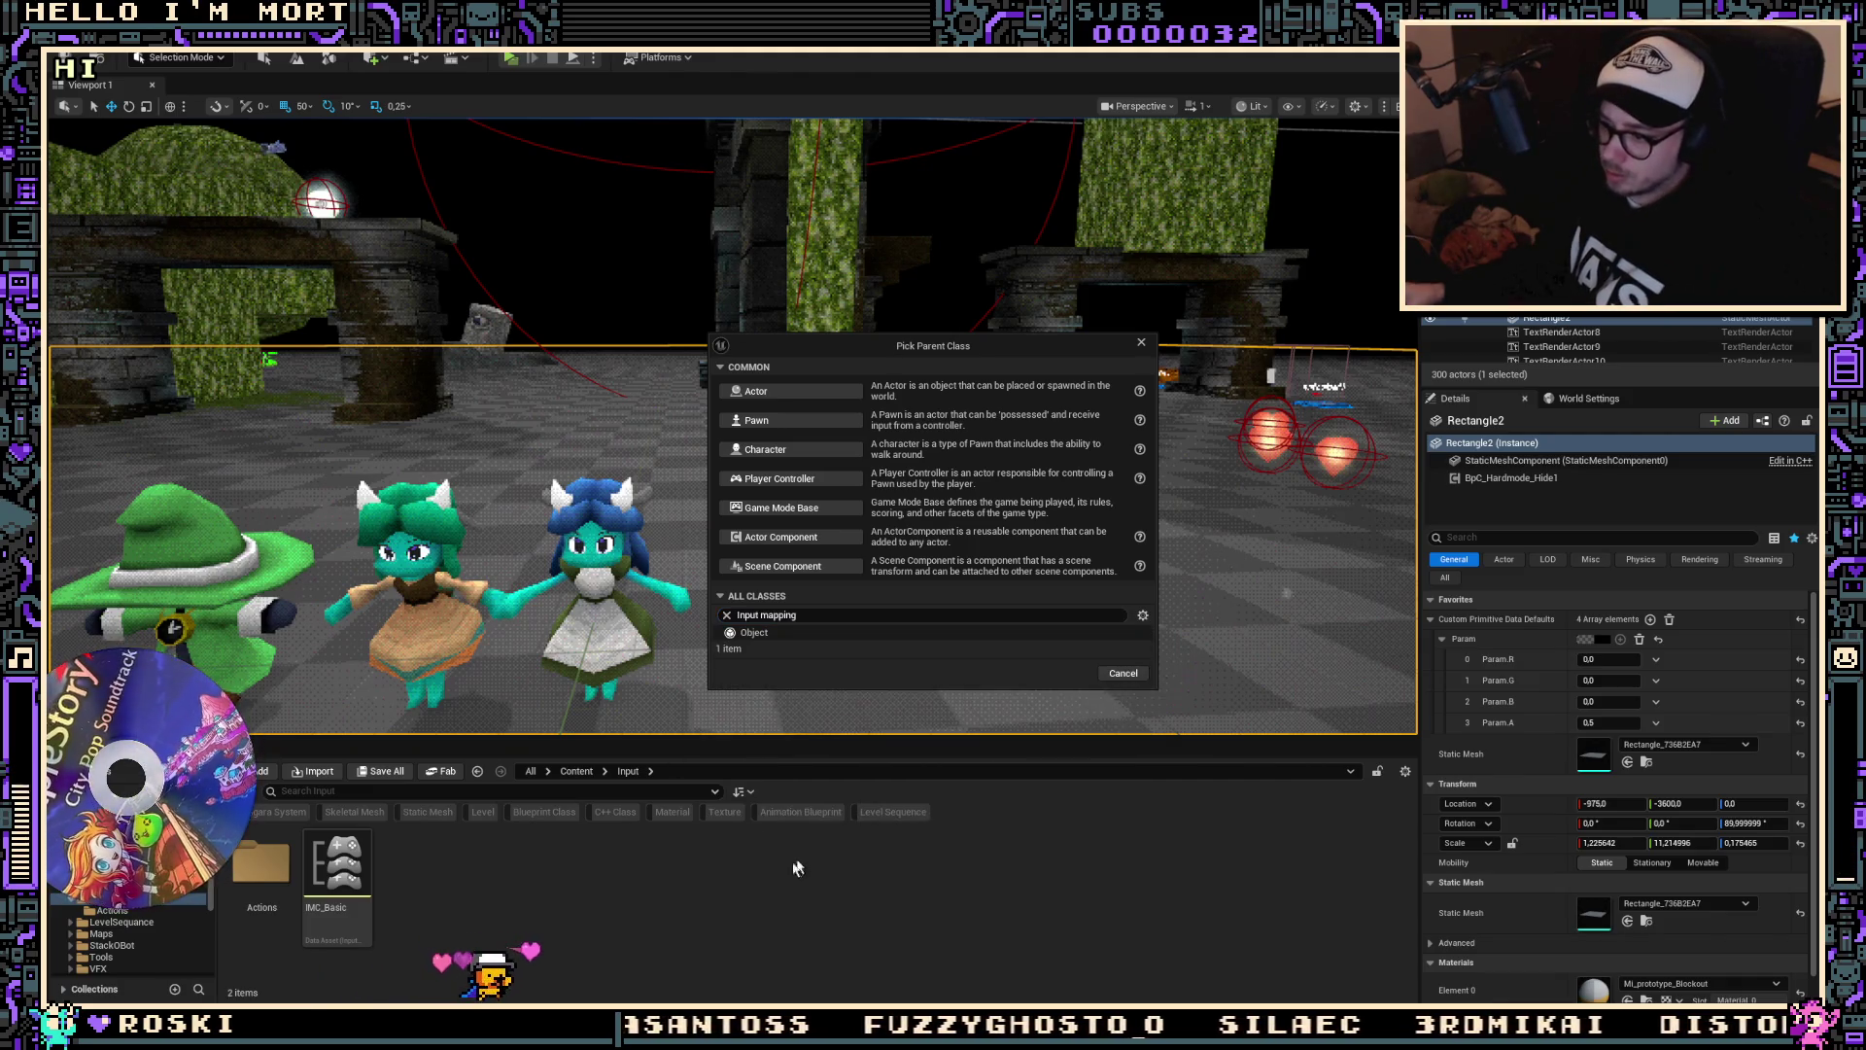
pyautogui.click(1123, 673)
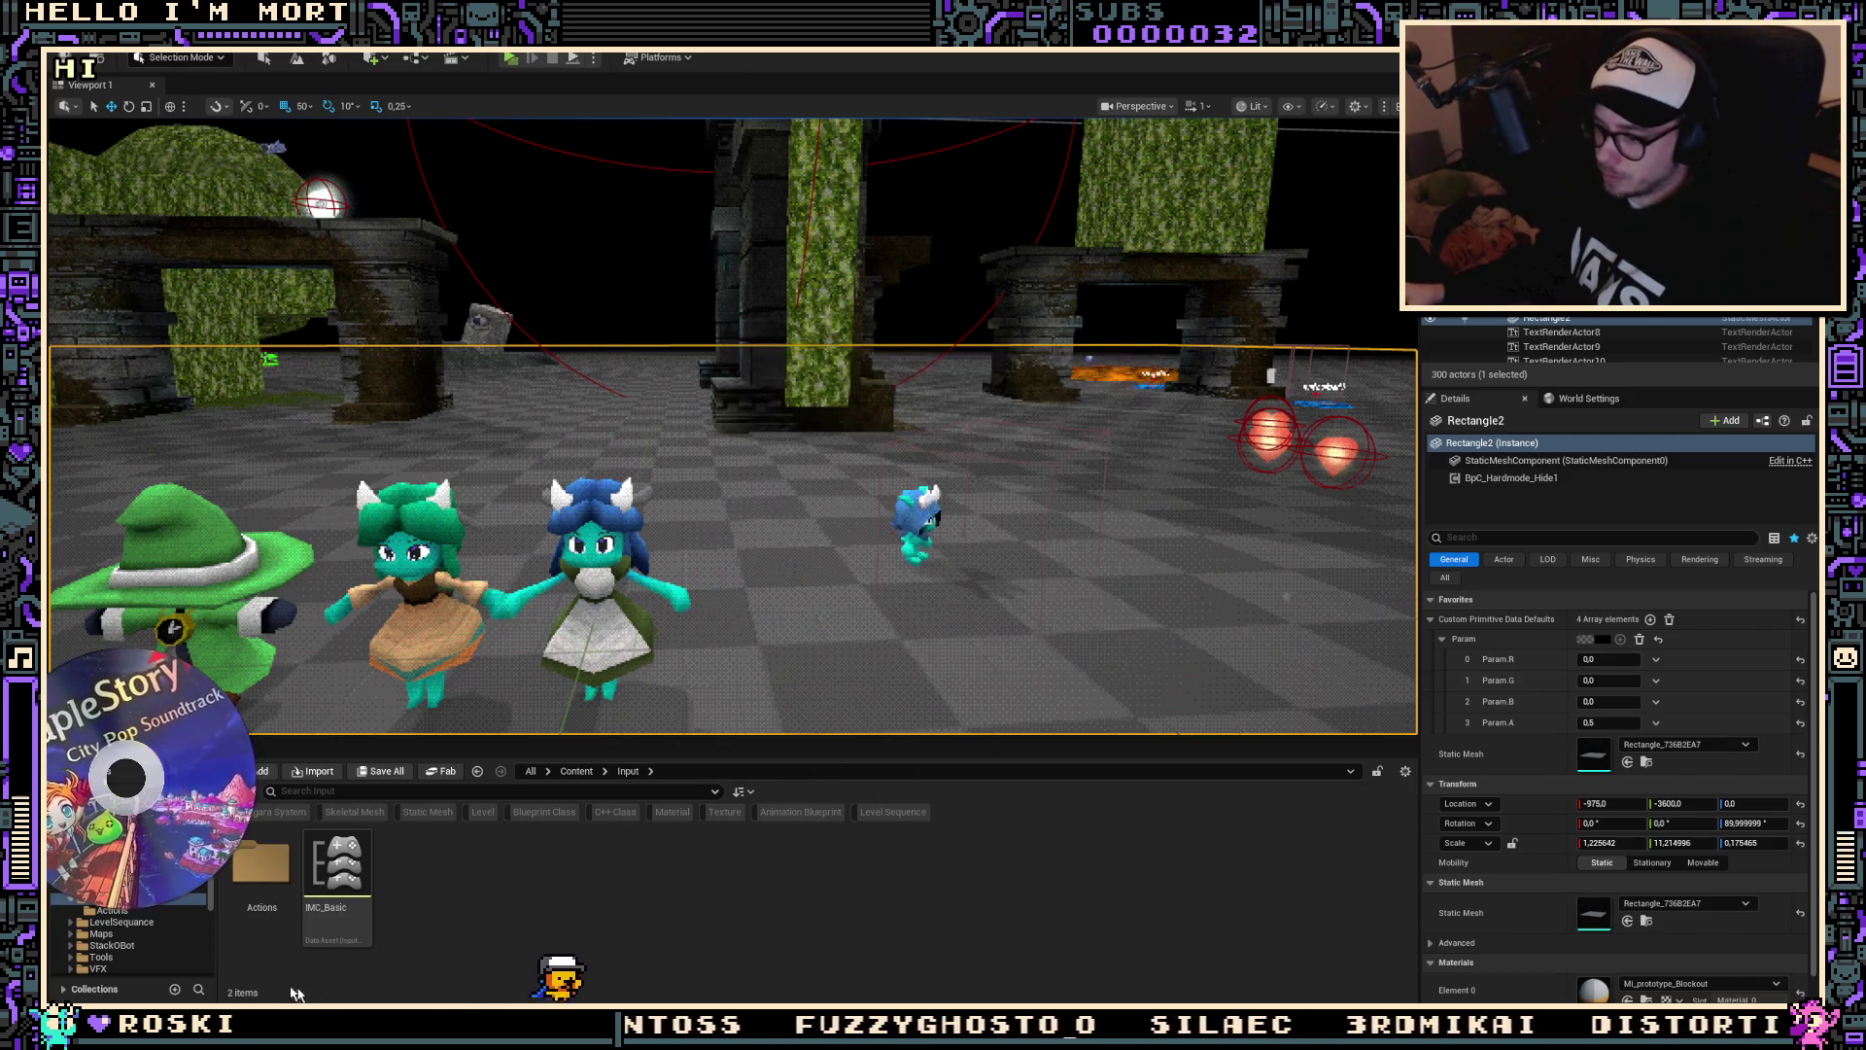
# Step: Duplicate IMC_Basic as IMC_Generic and remove all its existing mappings
pyautogui.click(364, 855)
pyautogui.hotkey('ctrl', 'd')
pyautogui.write('IMC_Generic')
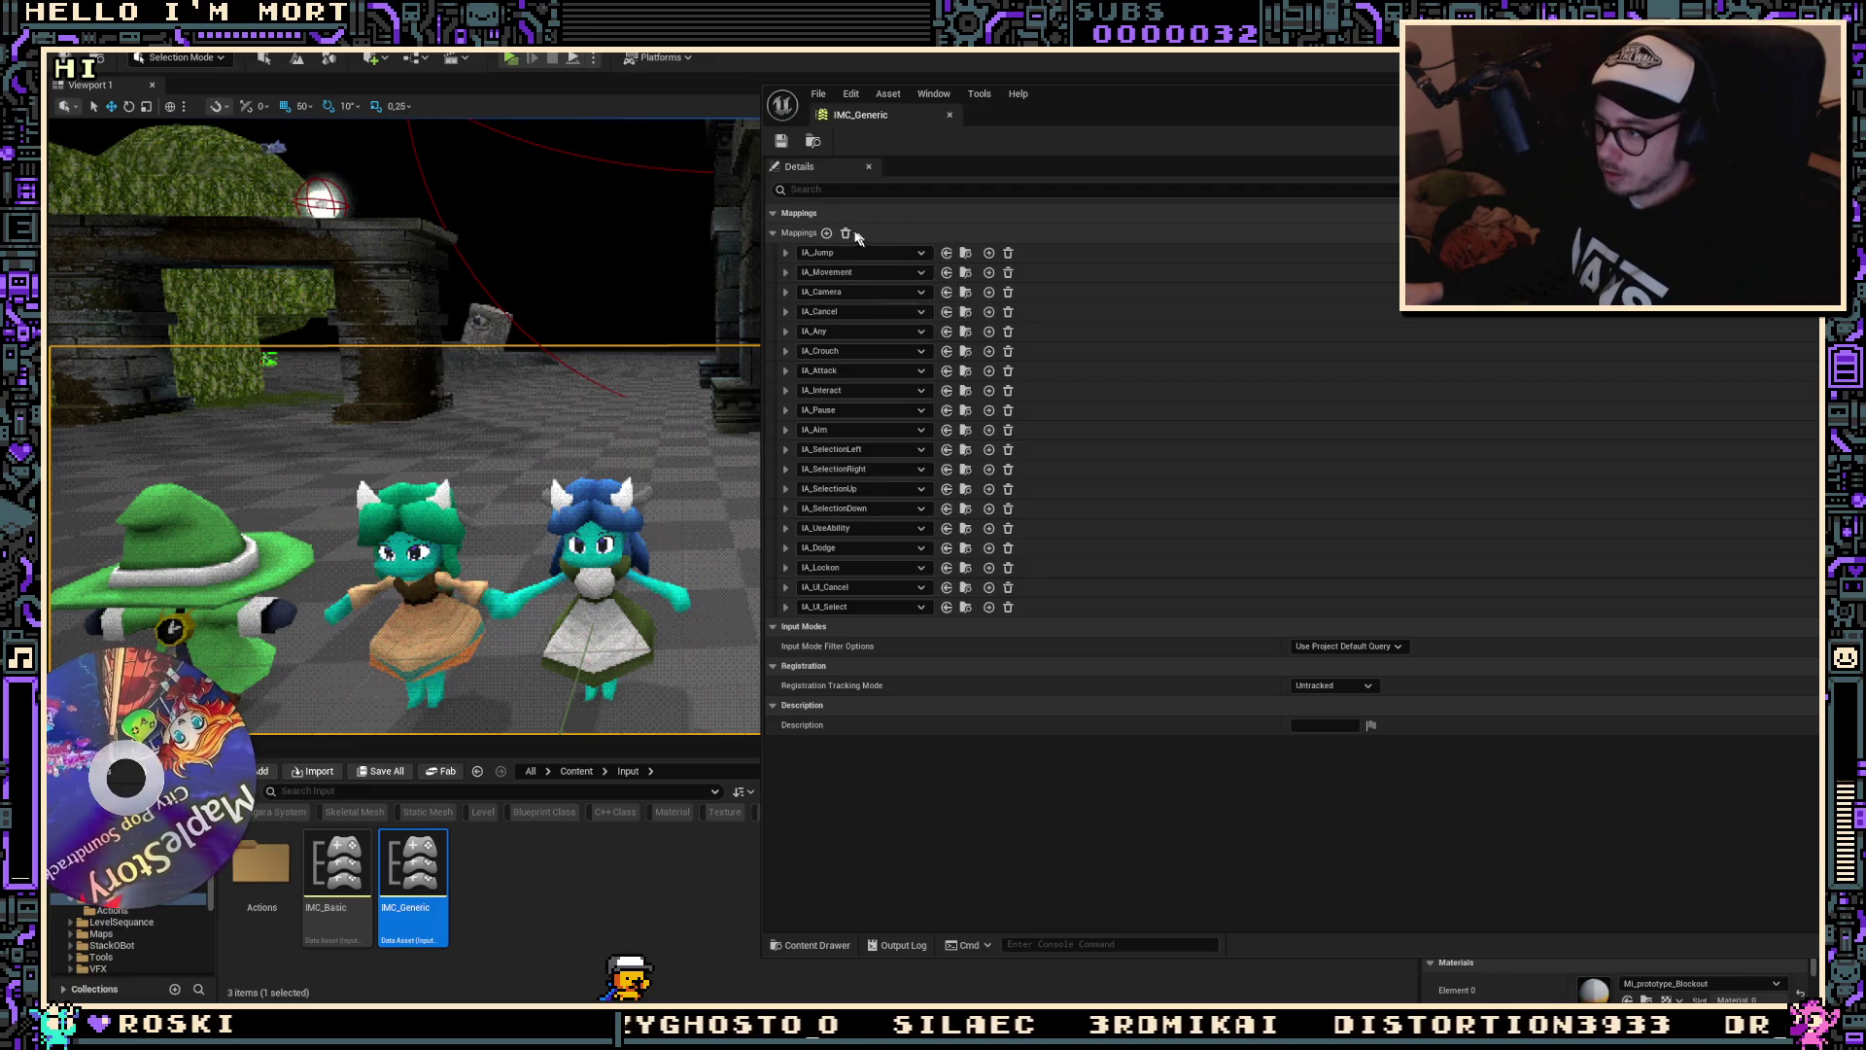
pyautogui.click(846, 233)
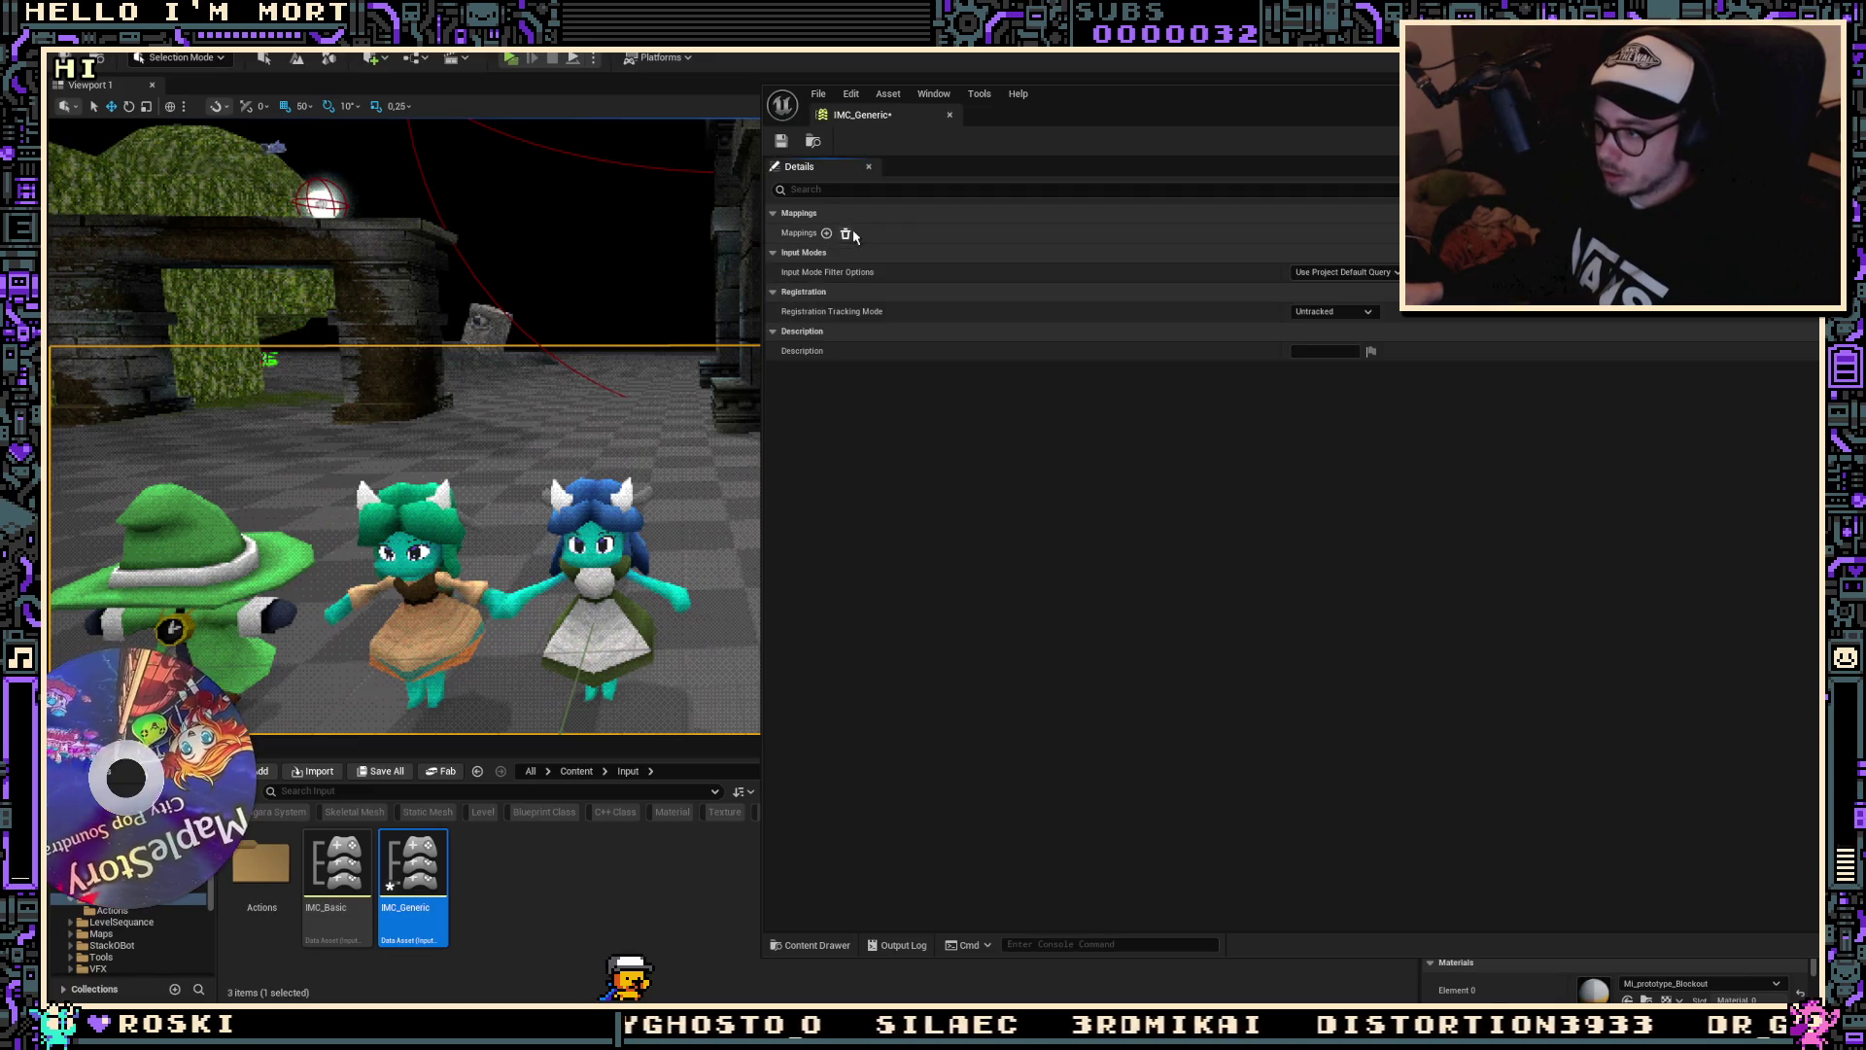
# Step: Add IA_UI_Select and IA_UI_Cancel mappings to IMC_Generic
pyautogui.click(826, 233)
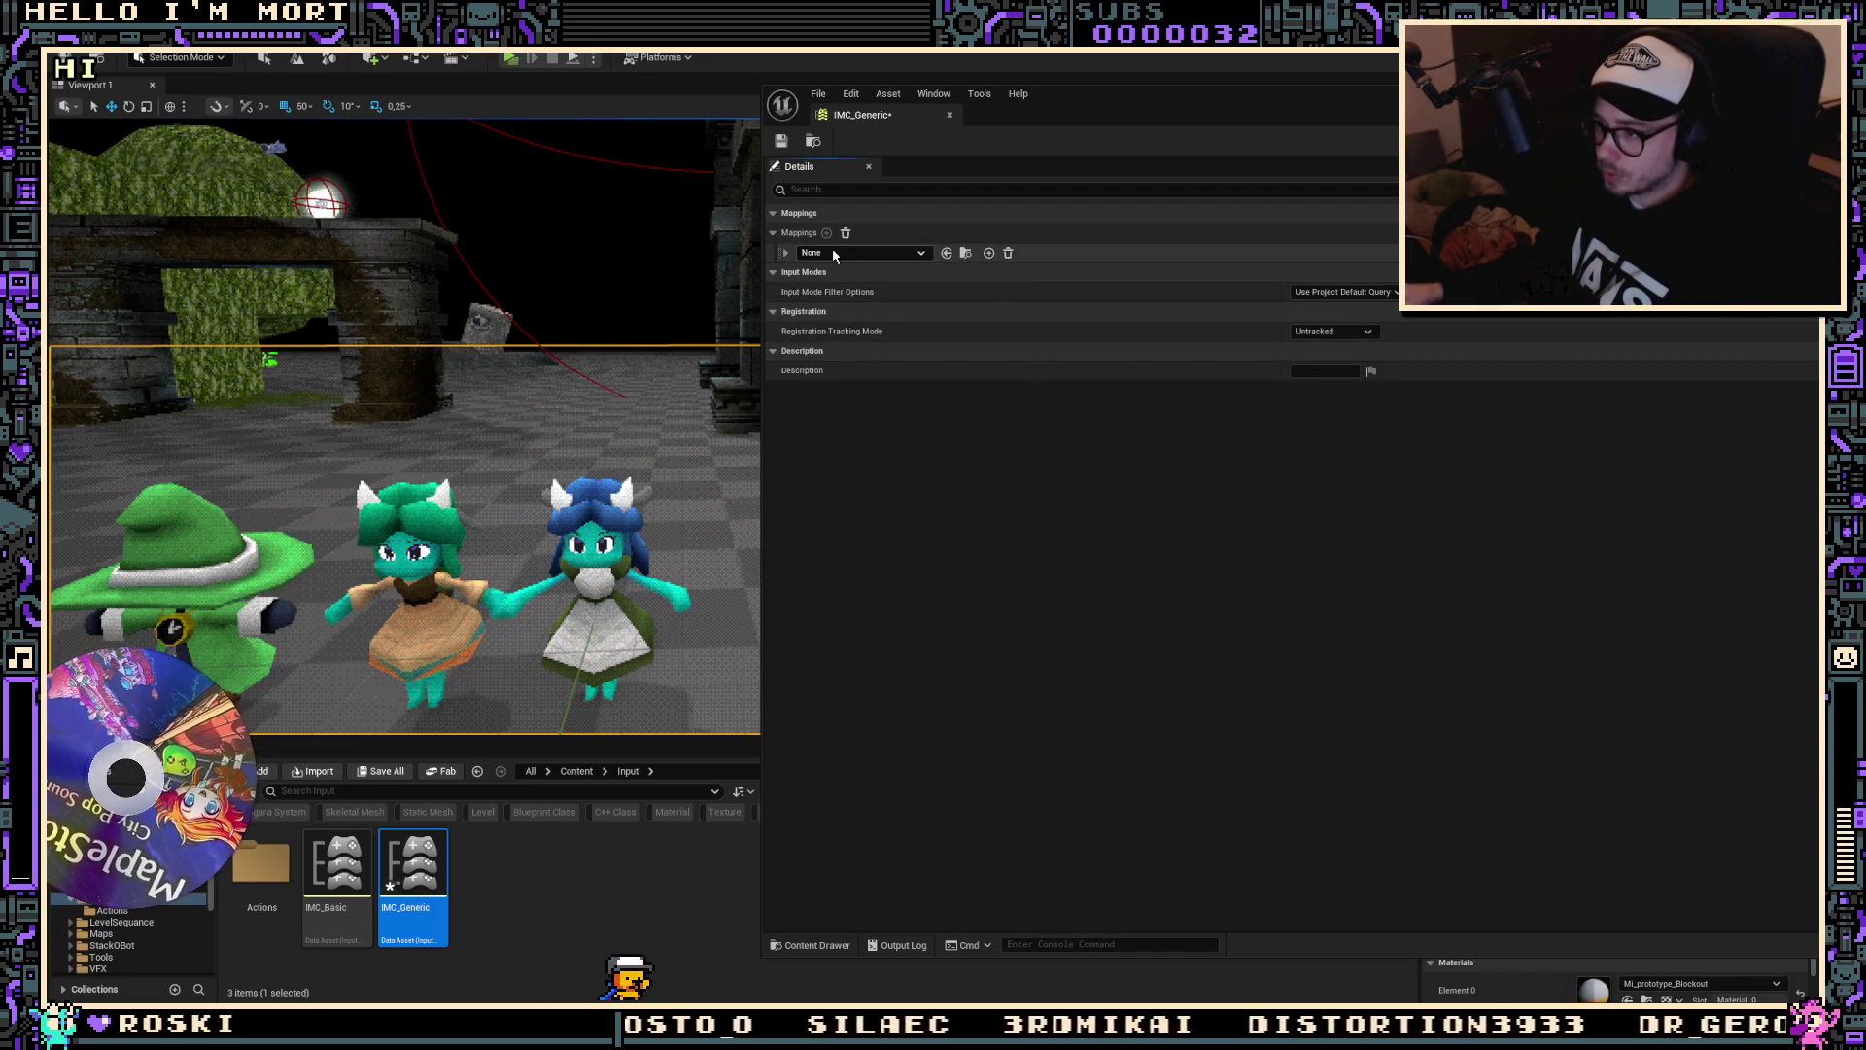
pyautogui.click(834, 254)
pyautogui.write('se')
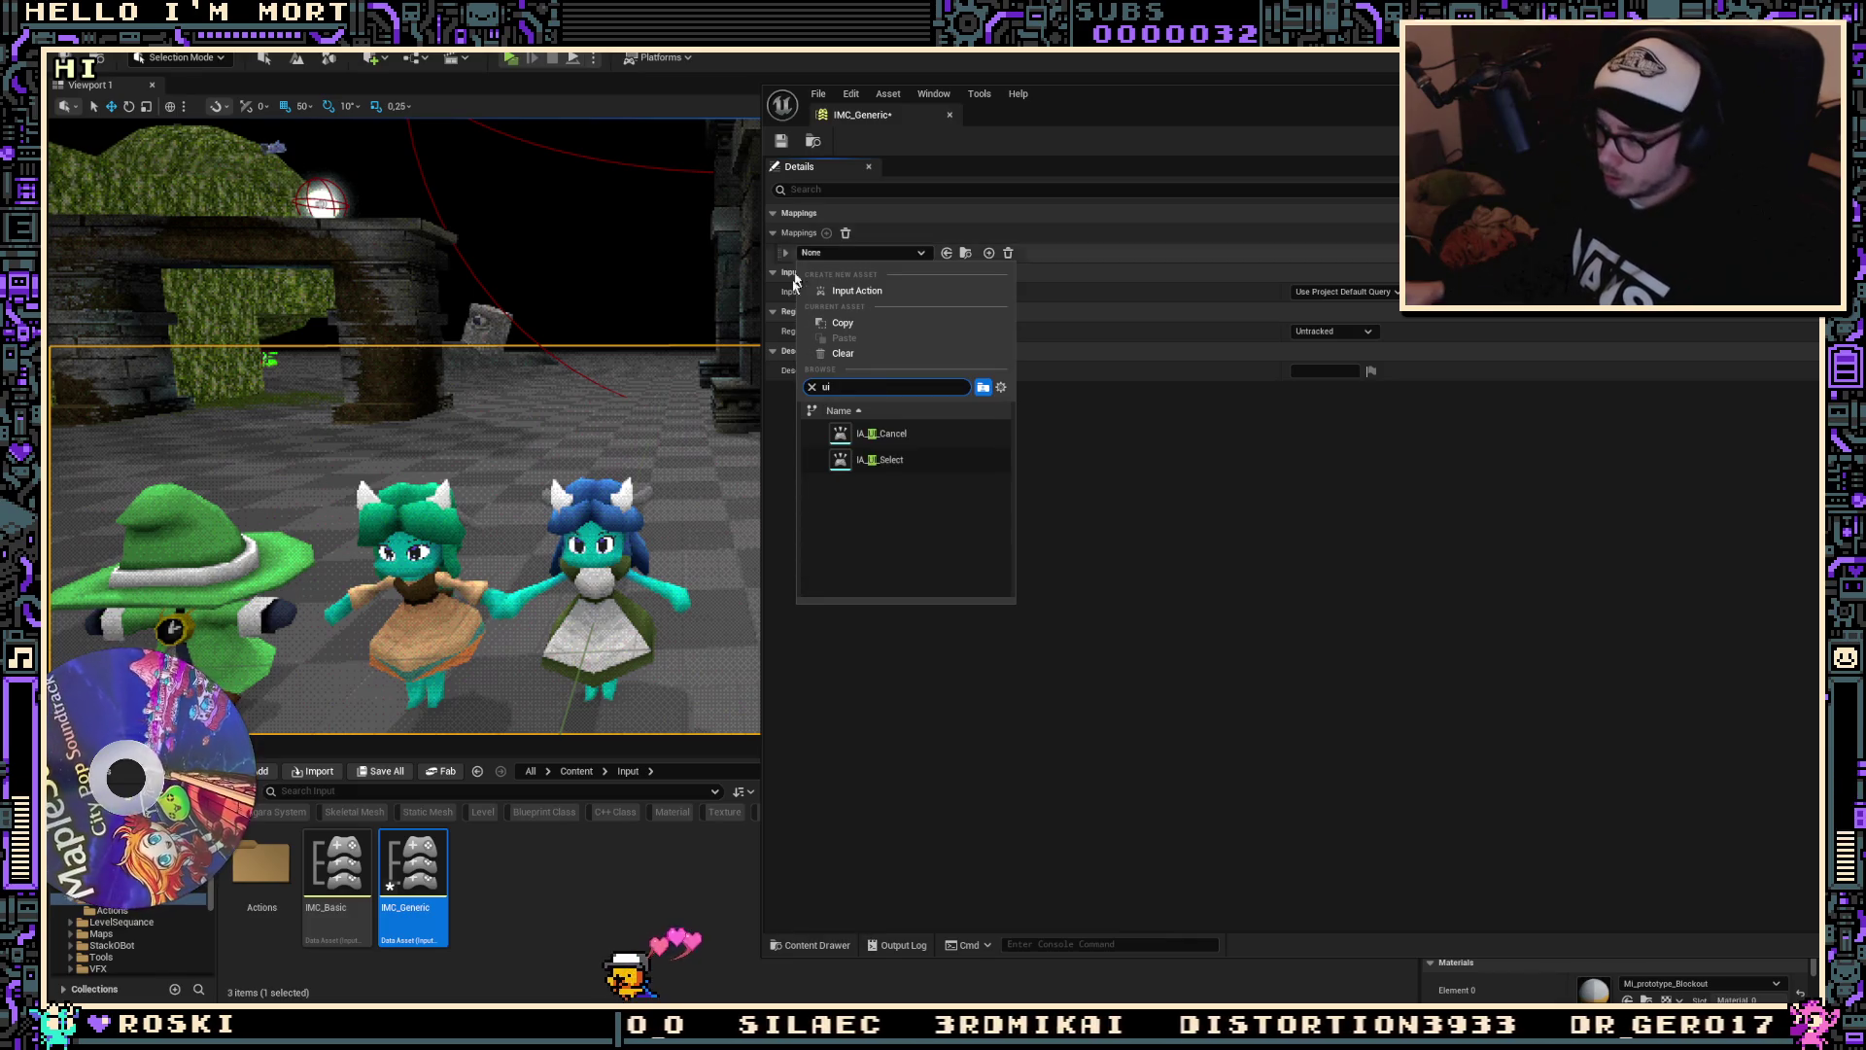
pyautogui.click(880, 460)
pyautogui.click(828, 233)
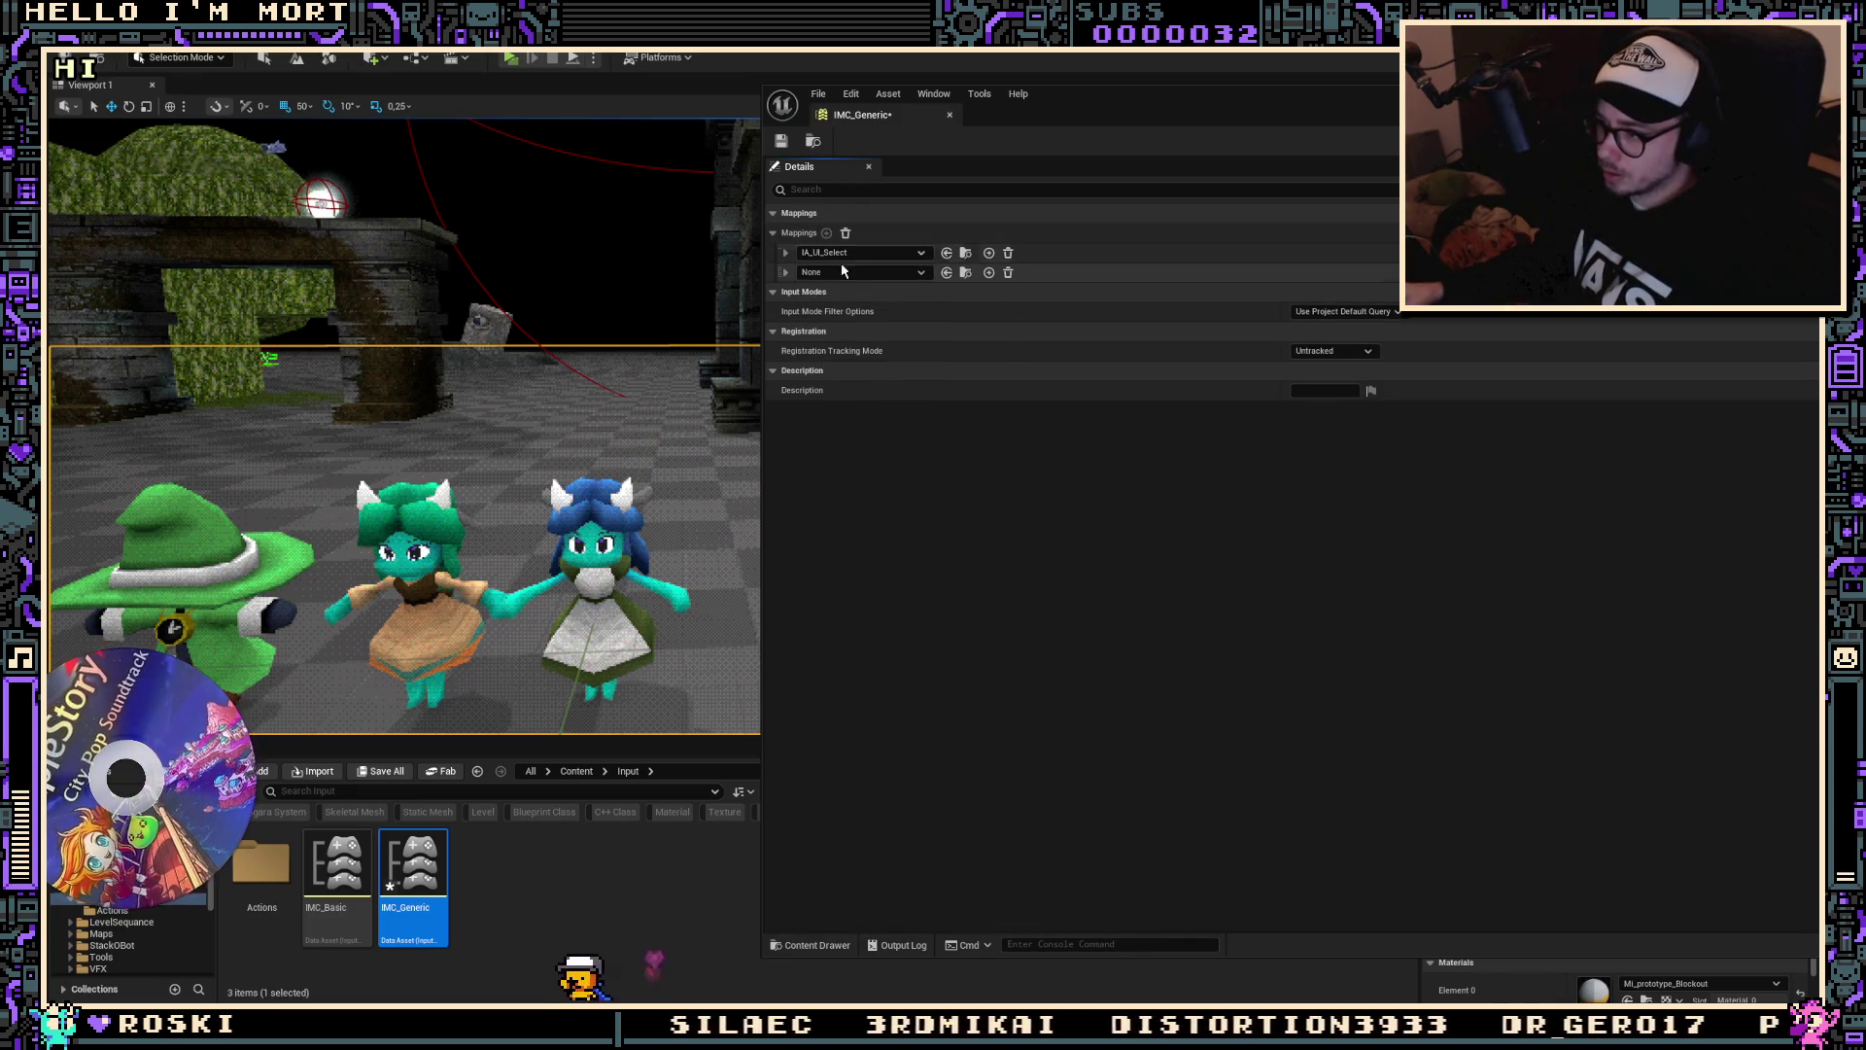
pyautogui.click(841, 273)
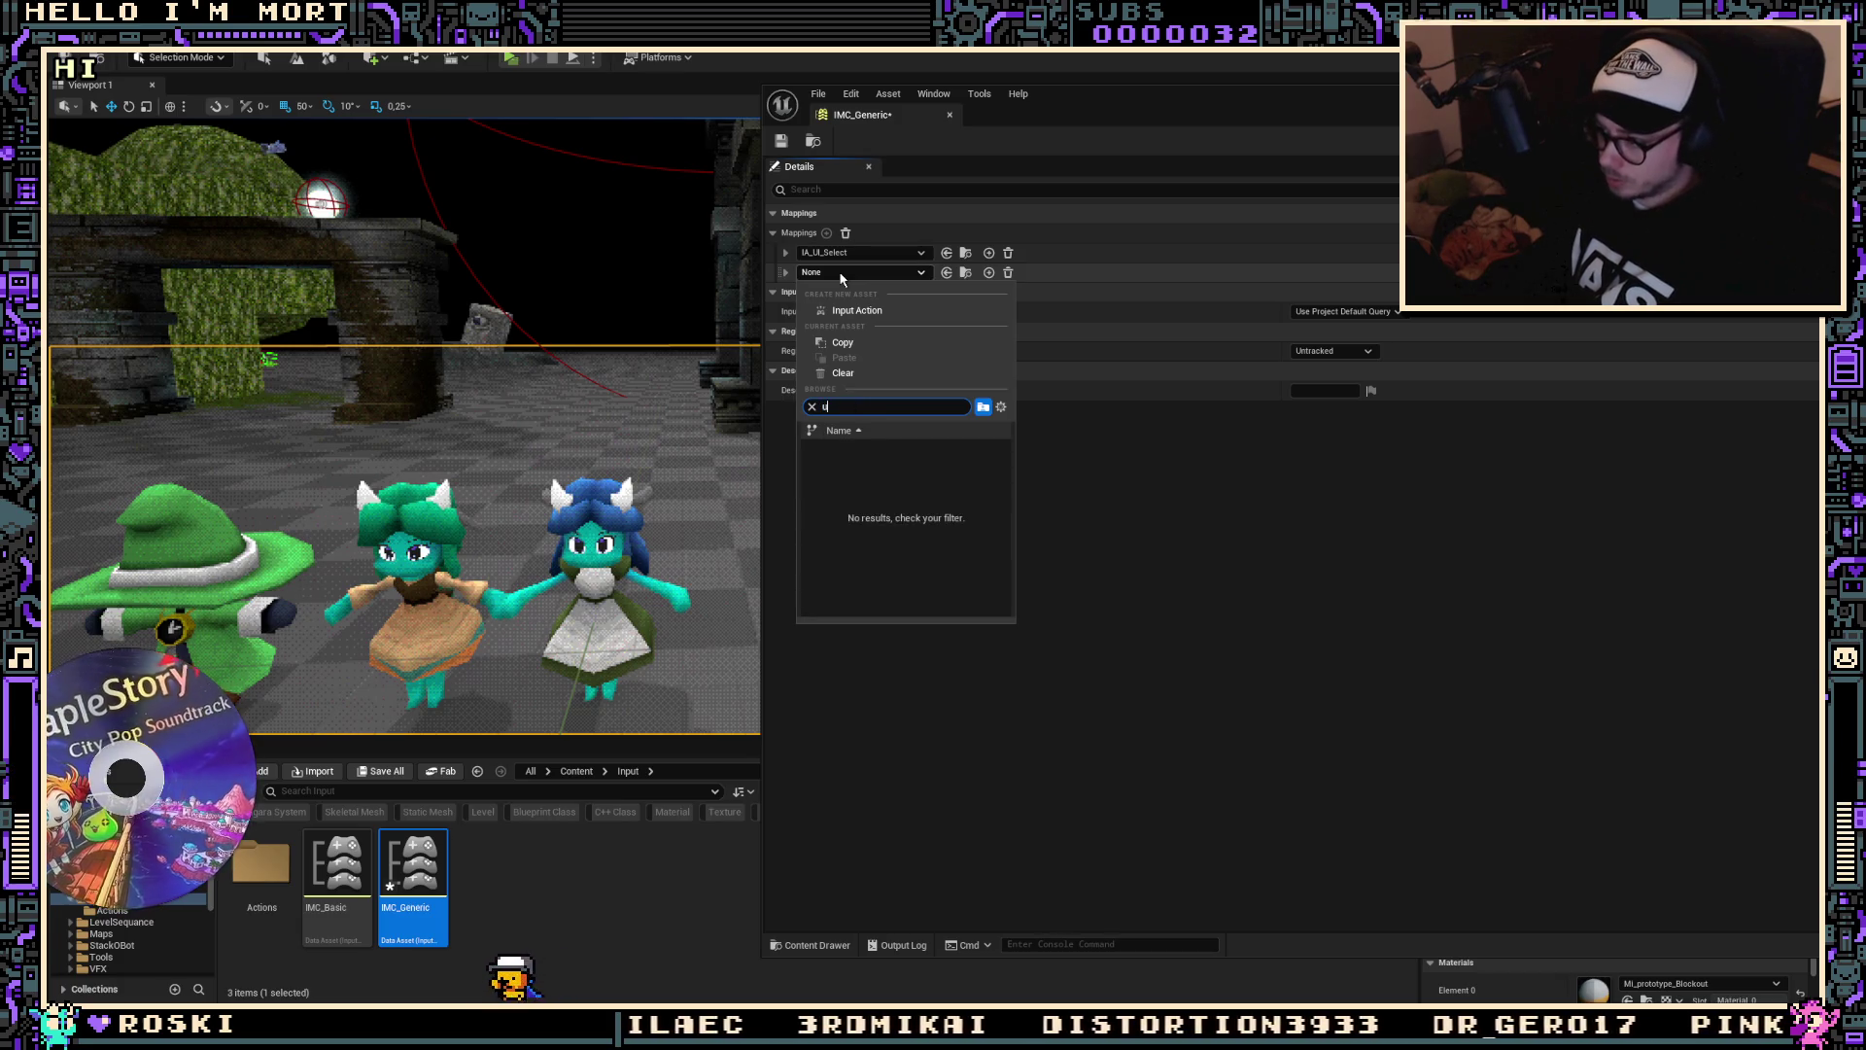
pyautogui.hotkey('ctrl', 'a')
pyautogui.write('ui')
pyautogui.click(881, 454)
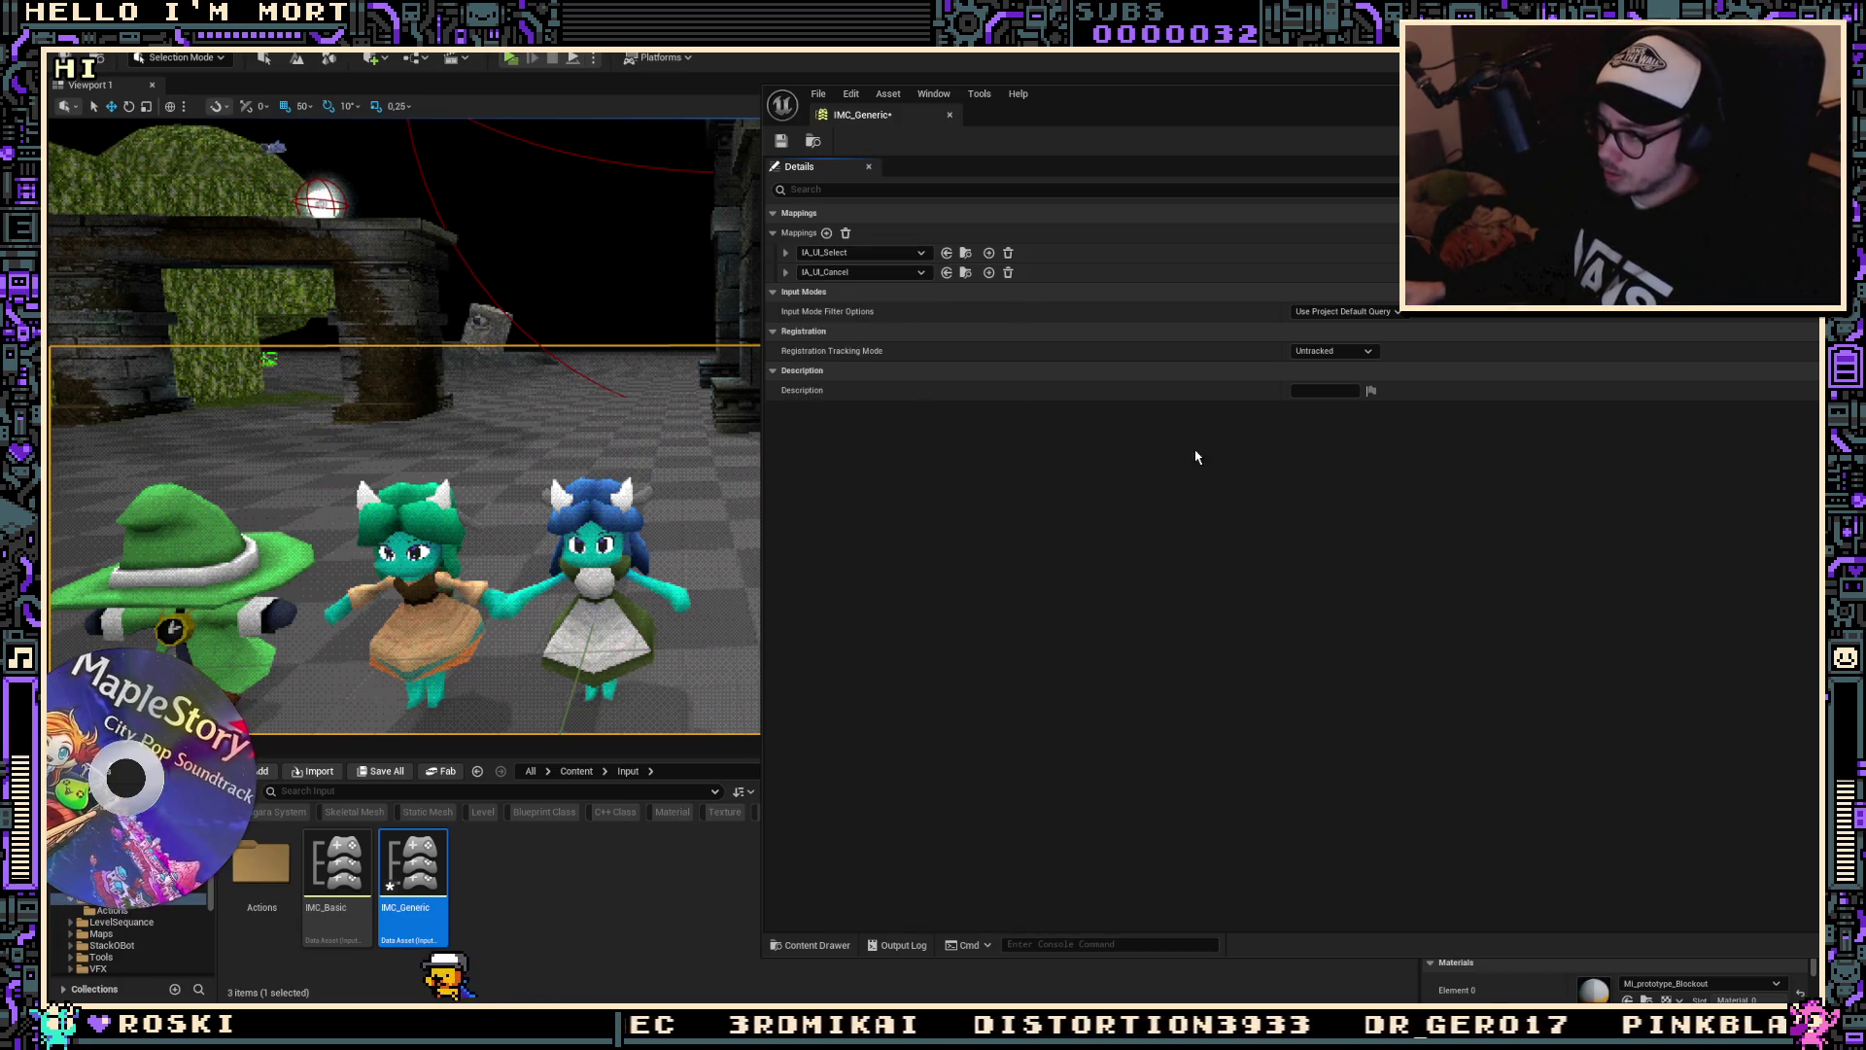
pyautogui.click(786, 272)
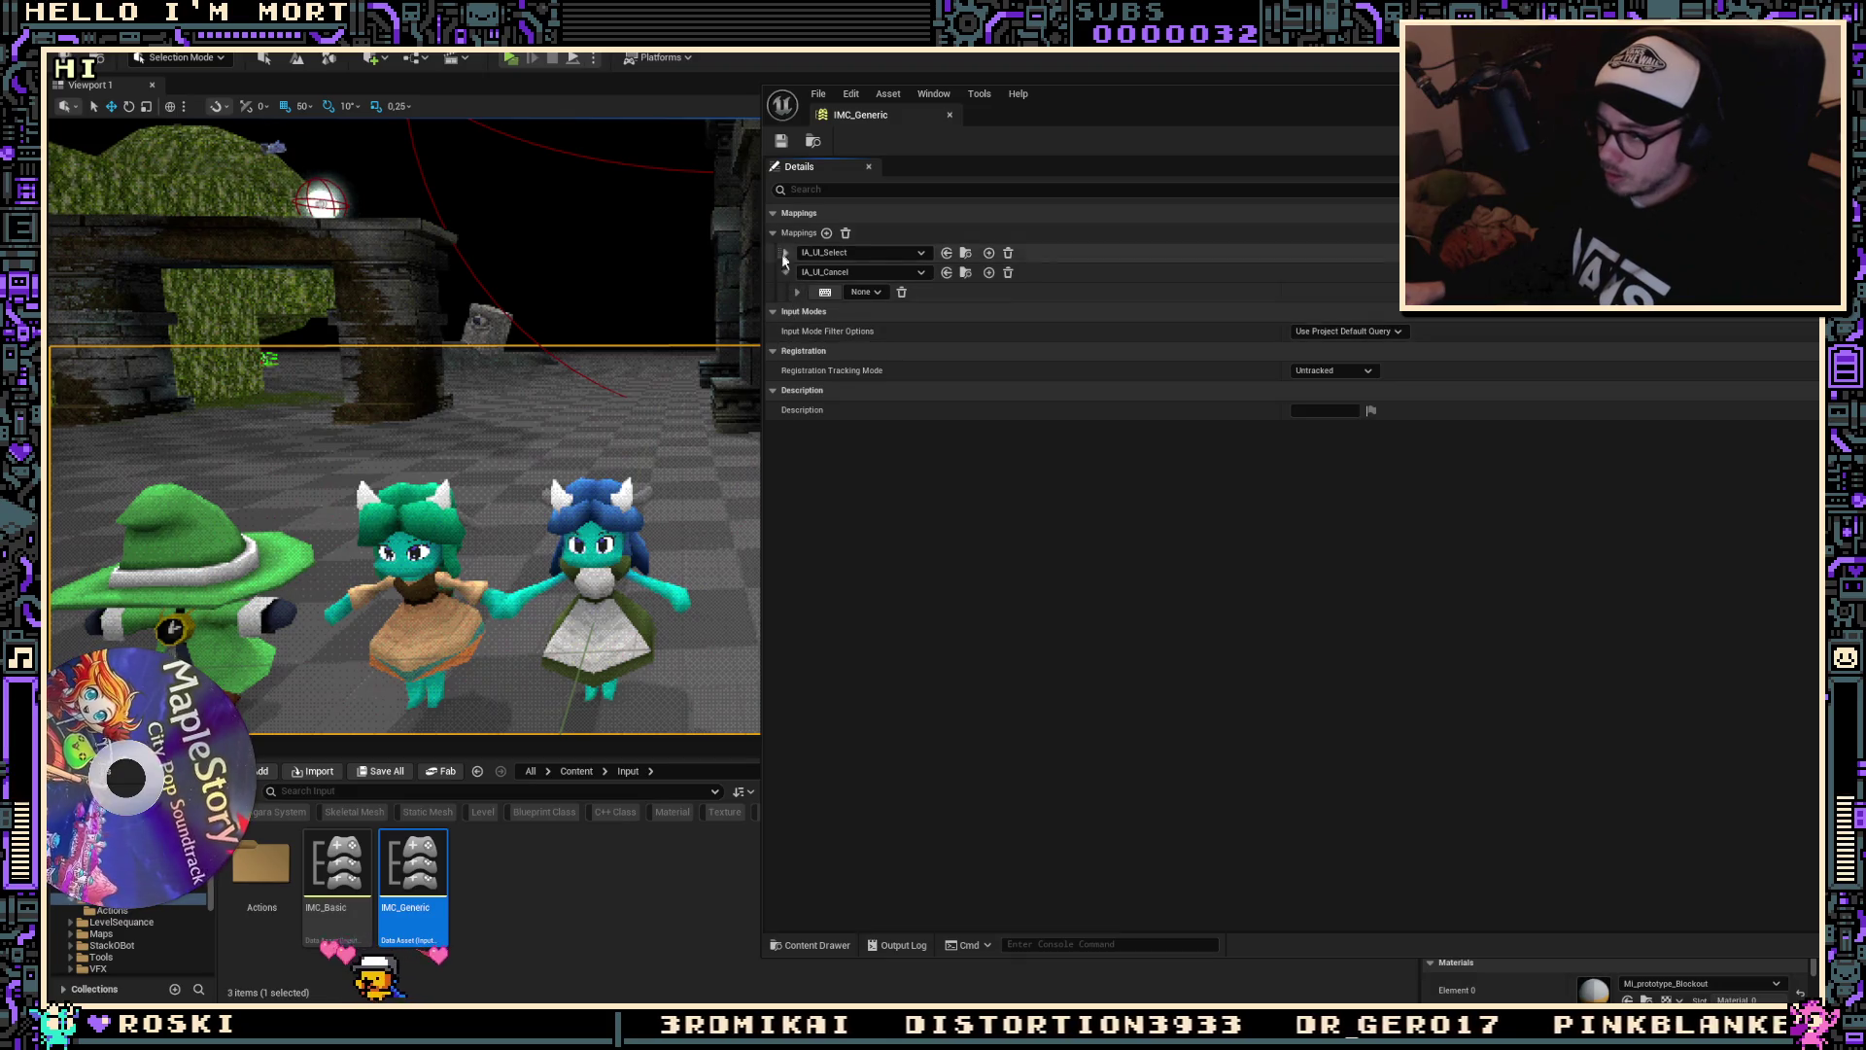
# Step: Delete the IA_UI_Cancel and IA_UI_Select mappings from IMC_Basic and save it
pyautogui.doubleClick(337, 865)
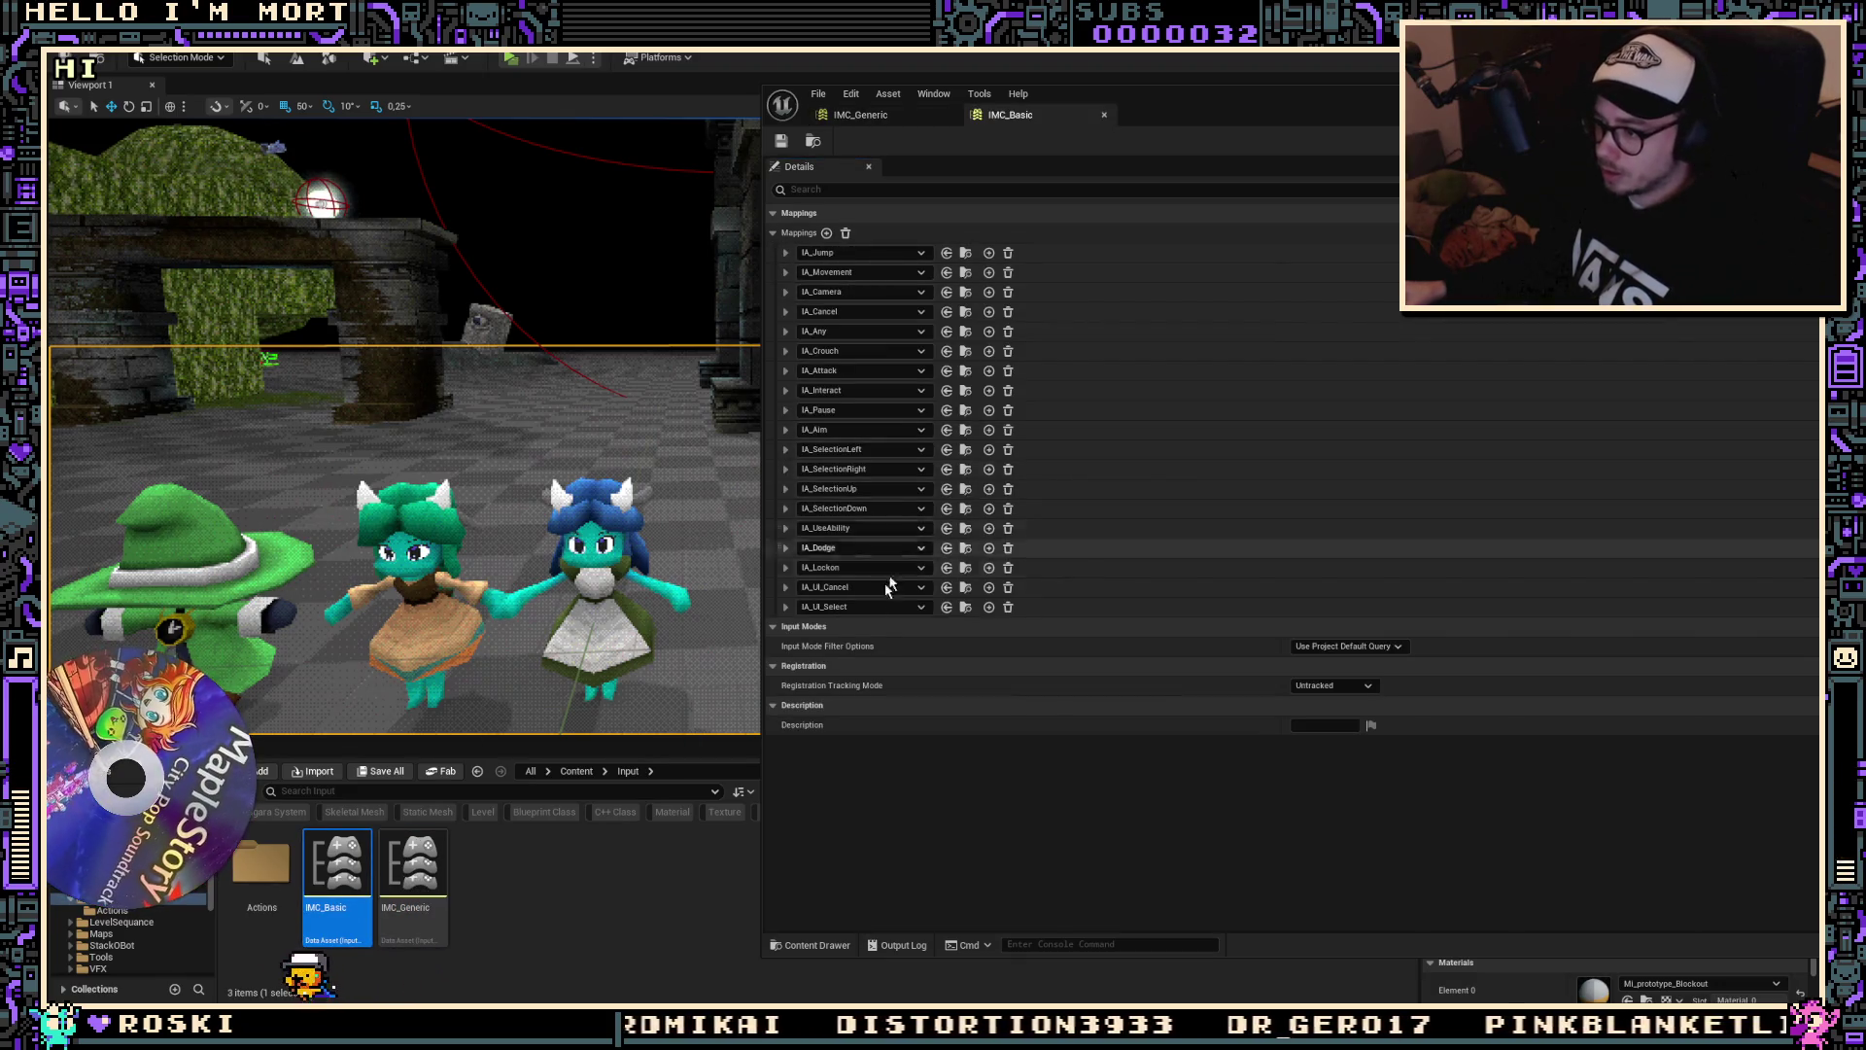
pyautogui.click(1009, 589)
pyautogui.click(1009, 588)
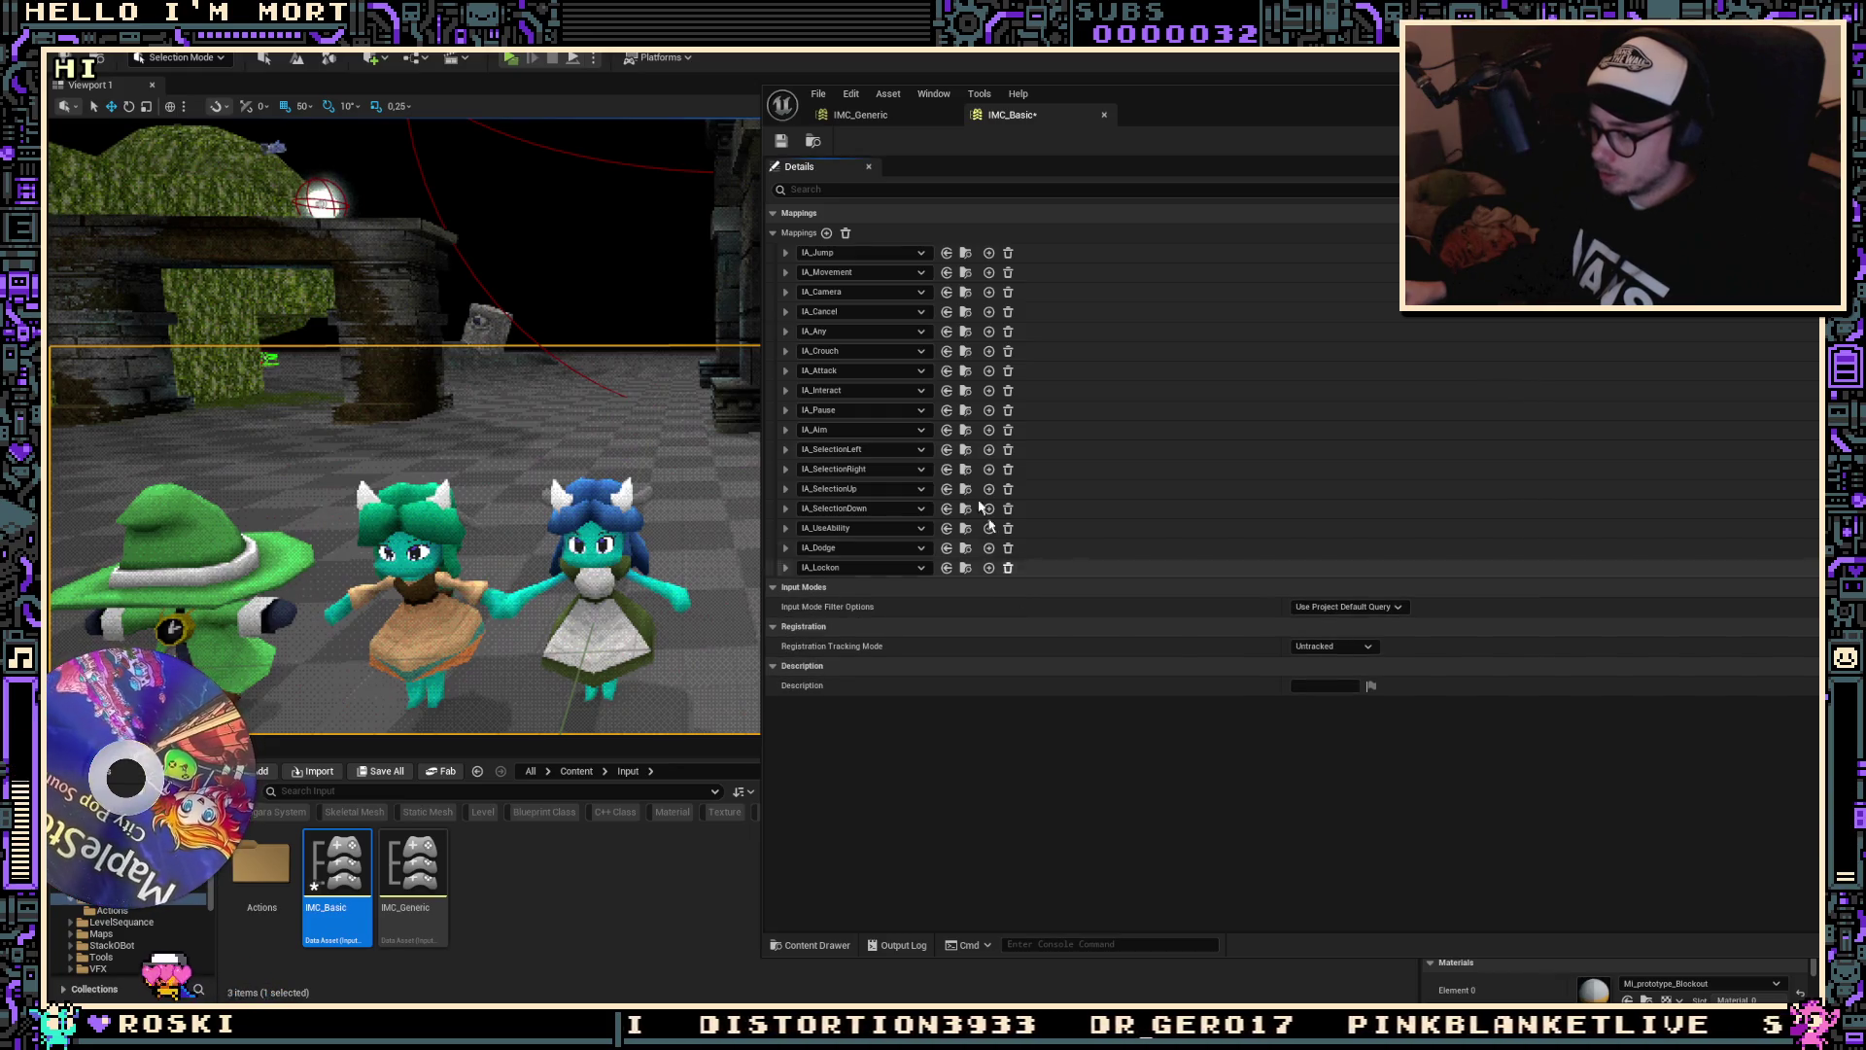
pyautogui.click(792, 142)
# Step: Bind IA_UI_Select to Space Bar and Gamepad Face Bottom, IA_UI_Cancel to Right Mouse and Gamepad Face Right
pyautogui.click(859, 117)
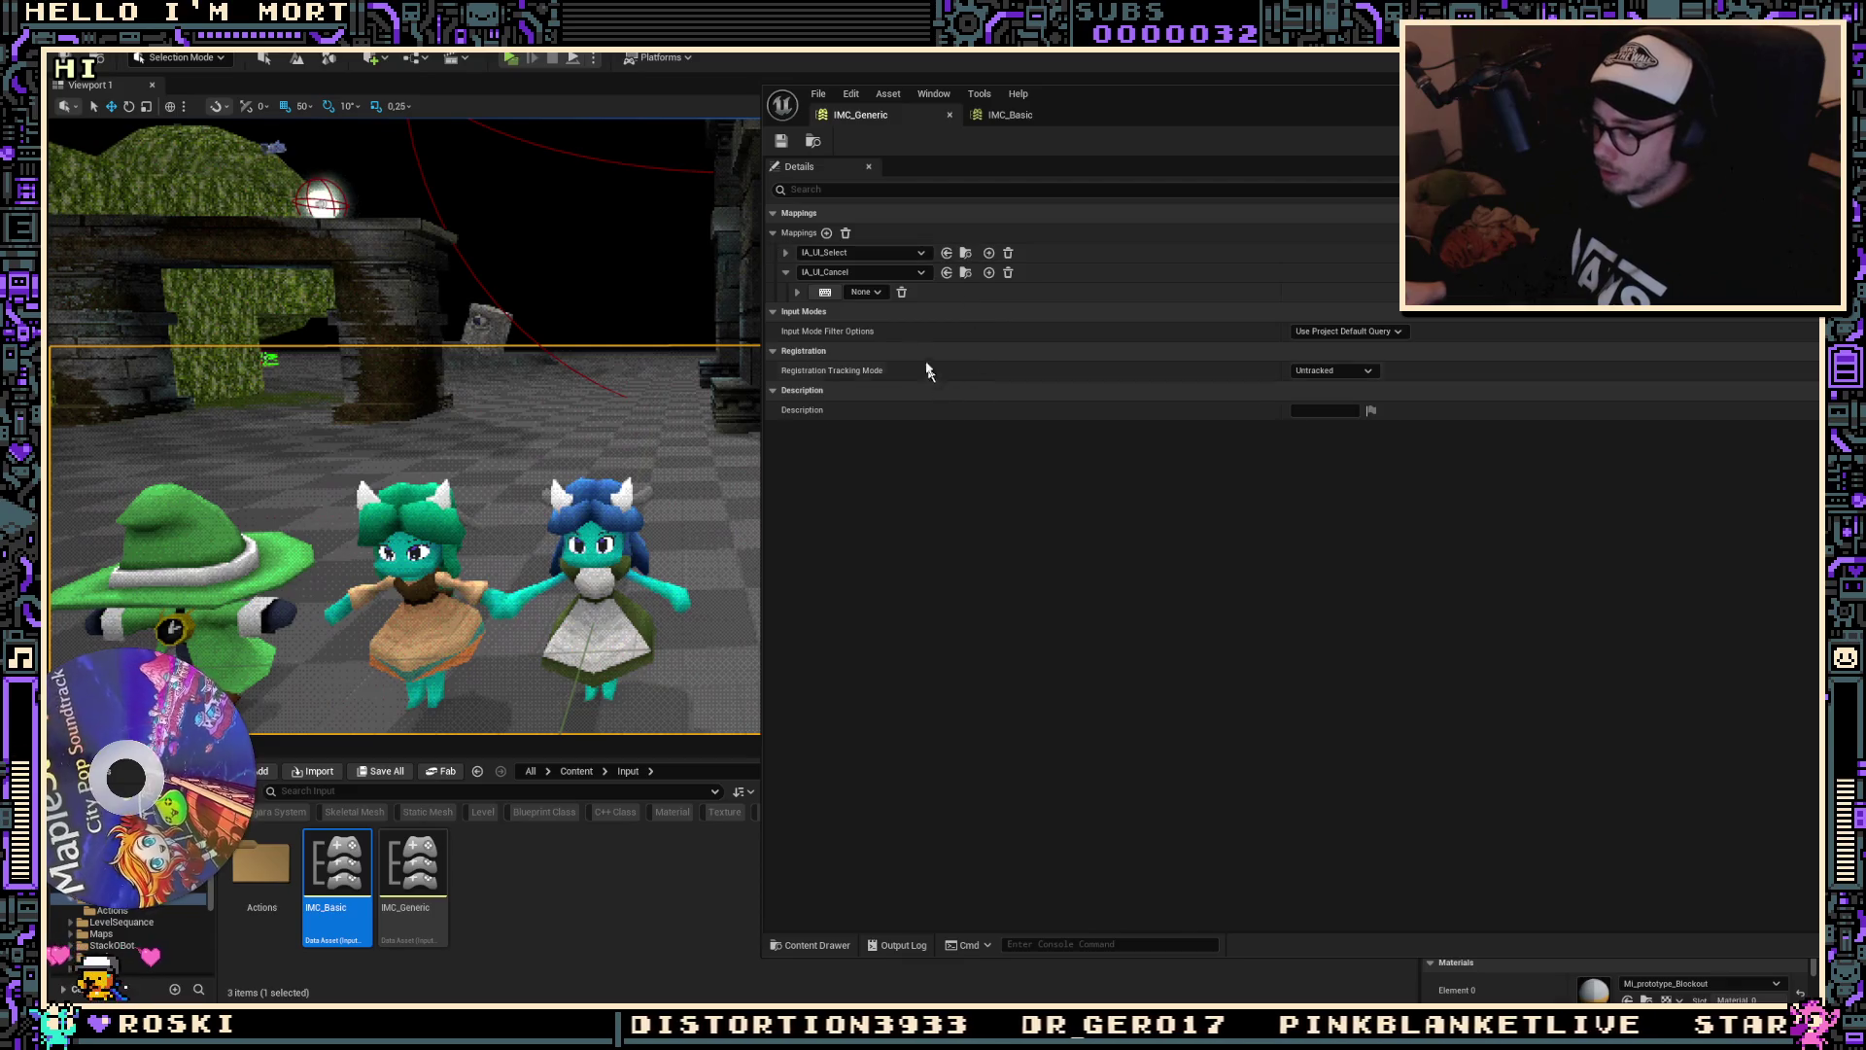
pyautogui.click(785, 252)
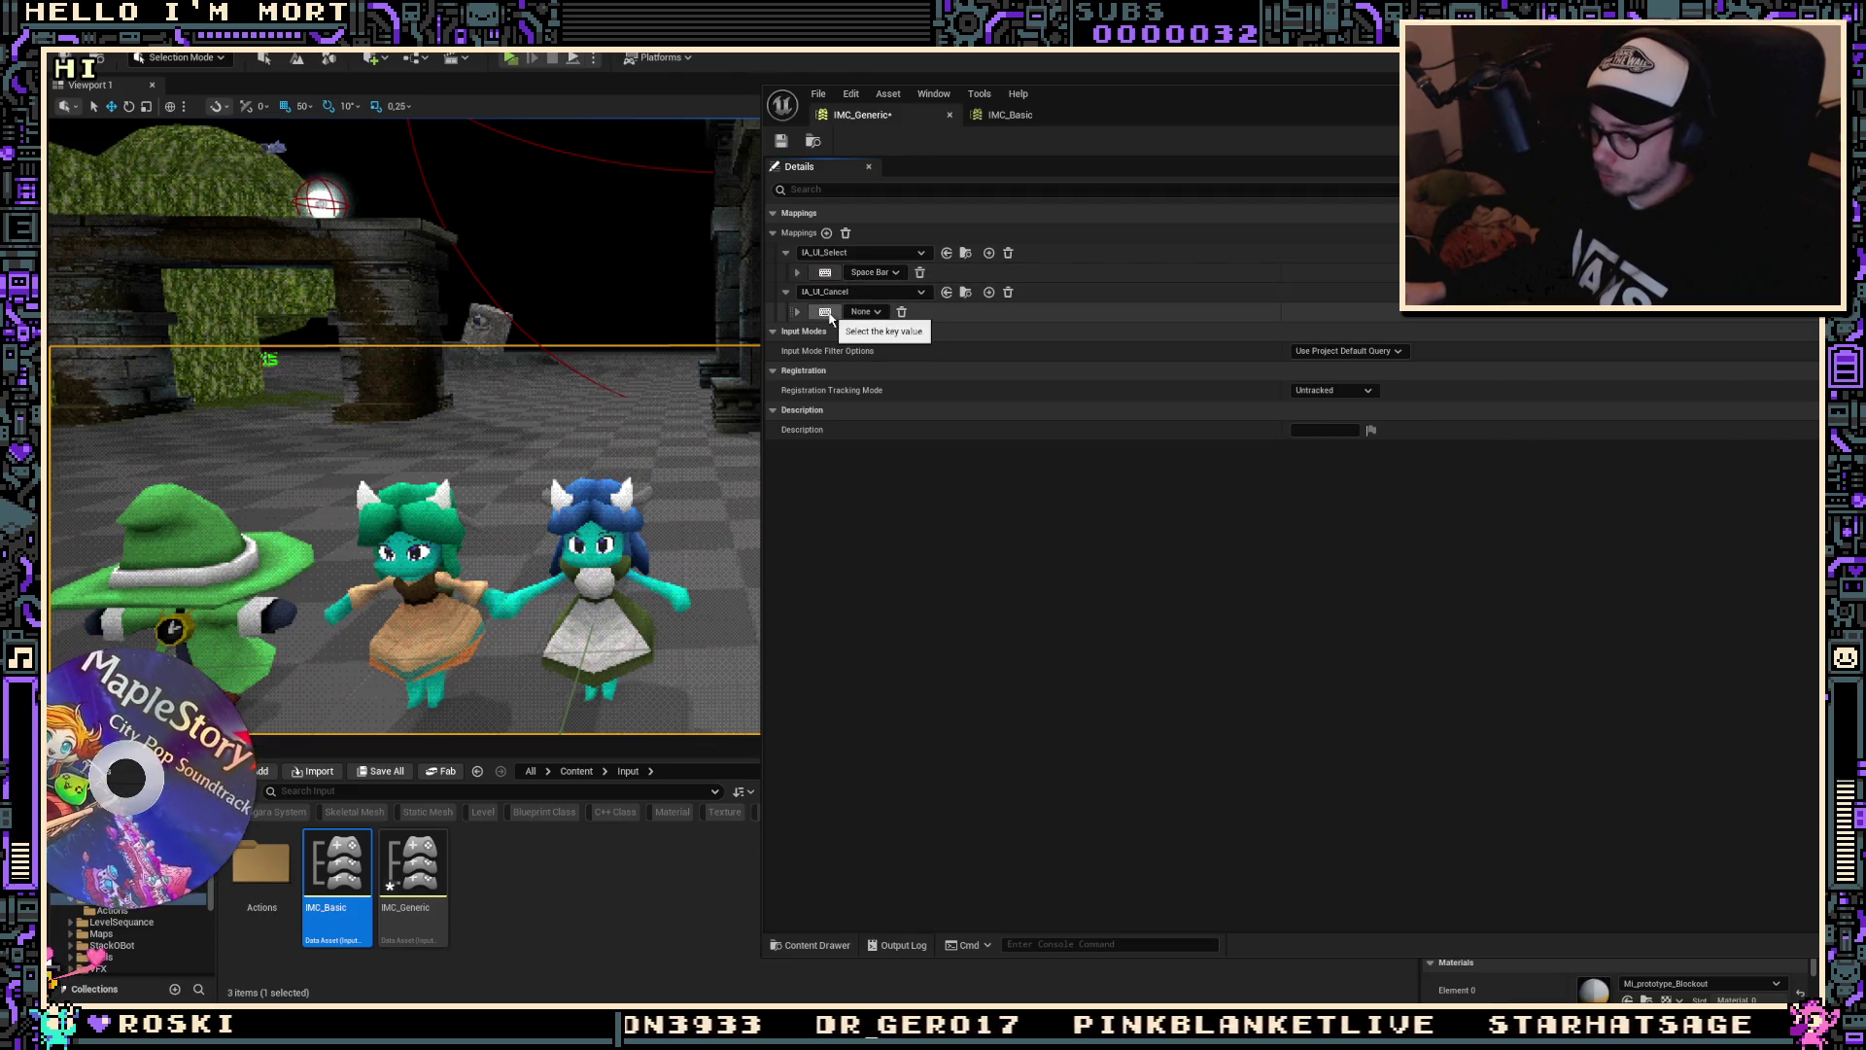
pyautogui.click(829, 317)
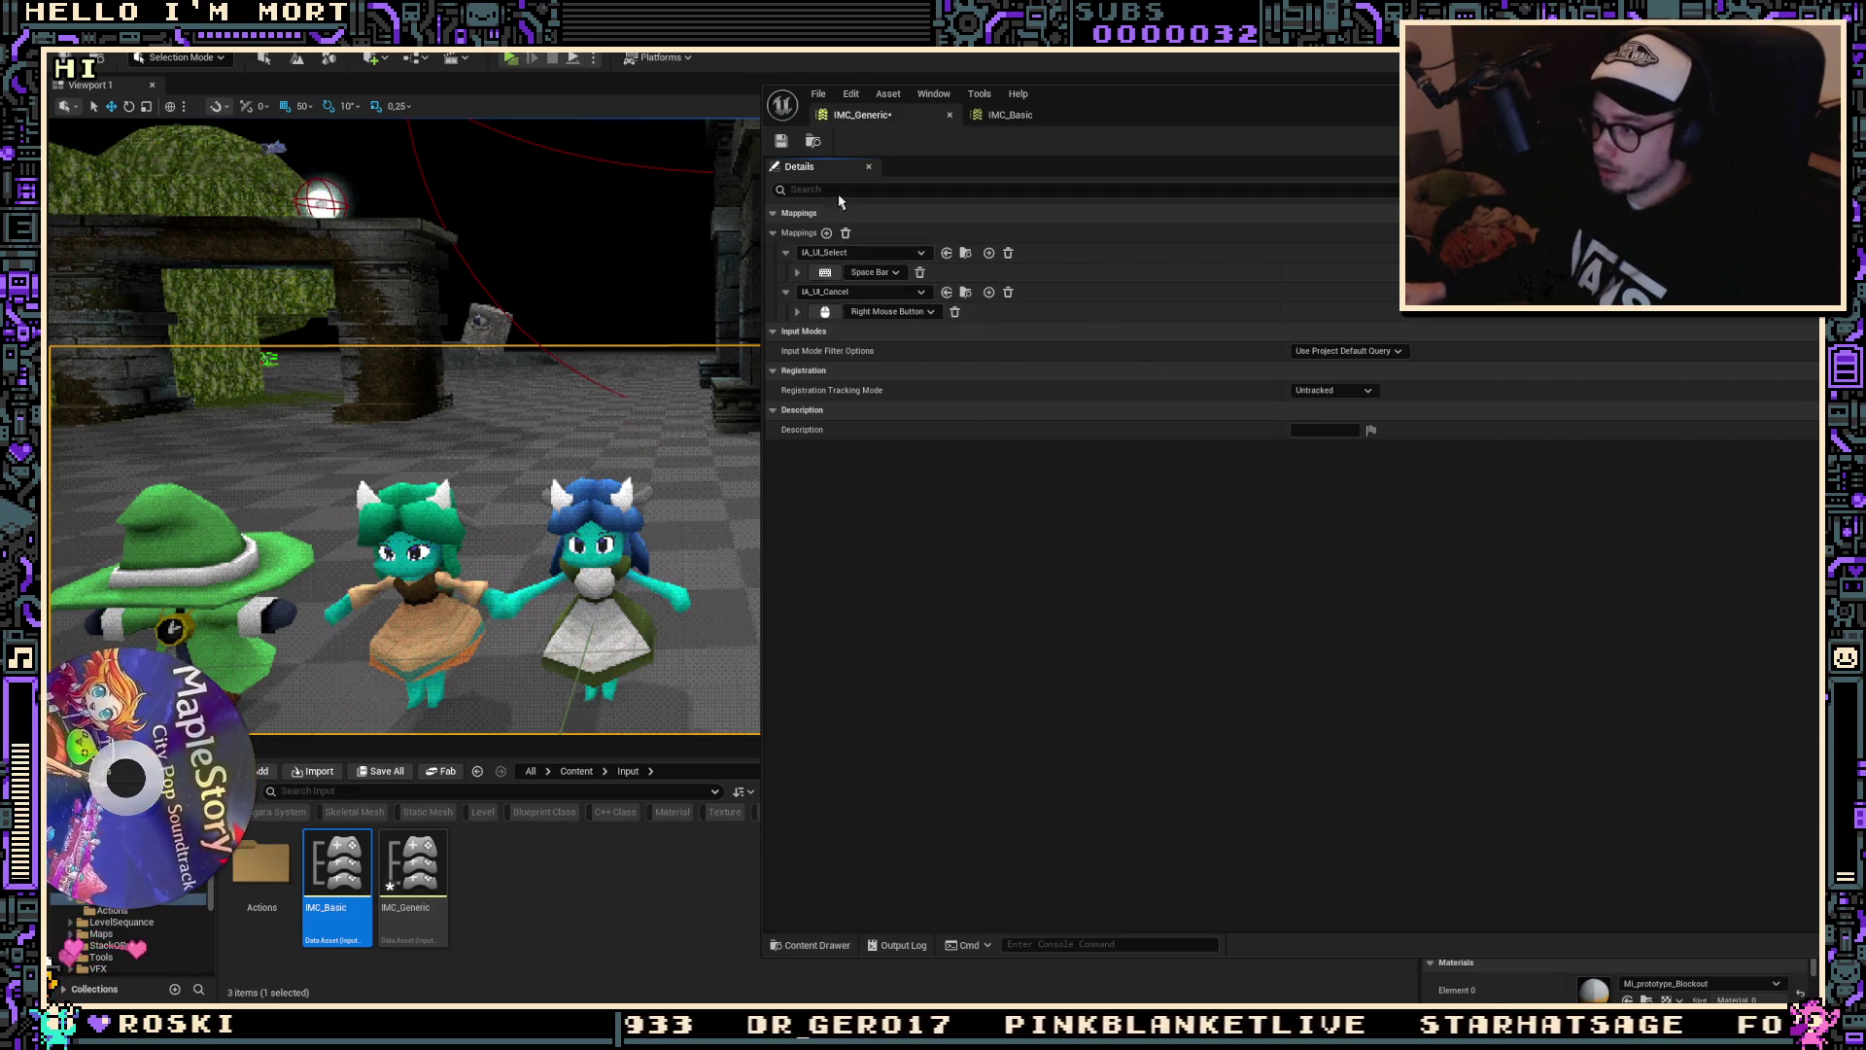
pyautogui.click(989, 253)
pyautogui.click(826, 390)
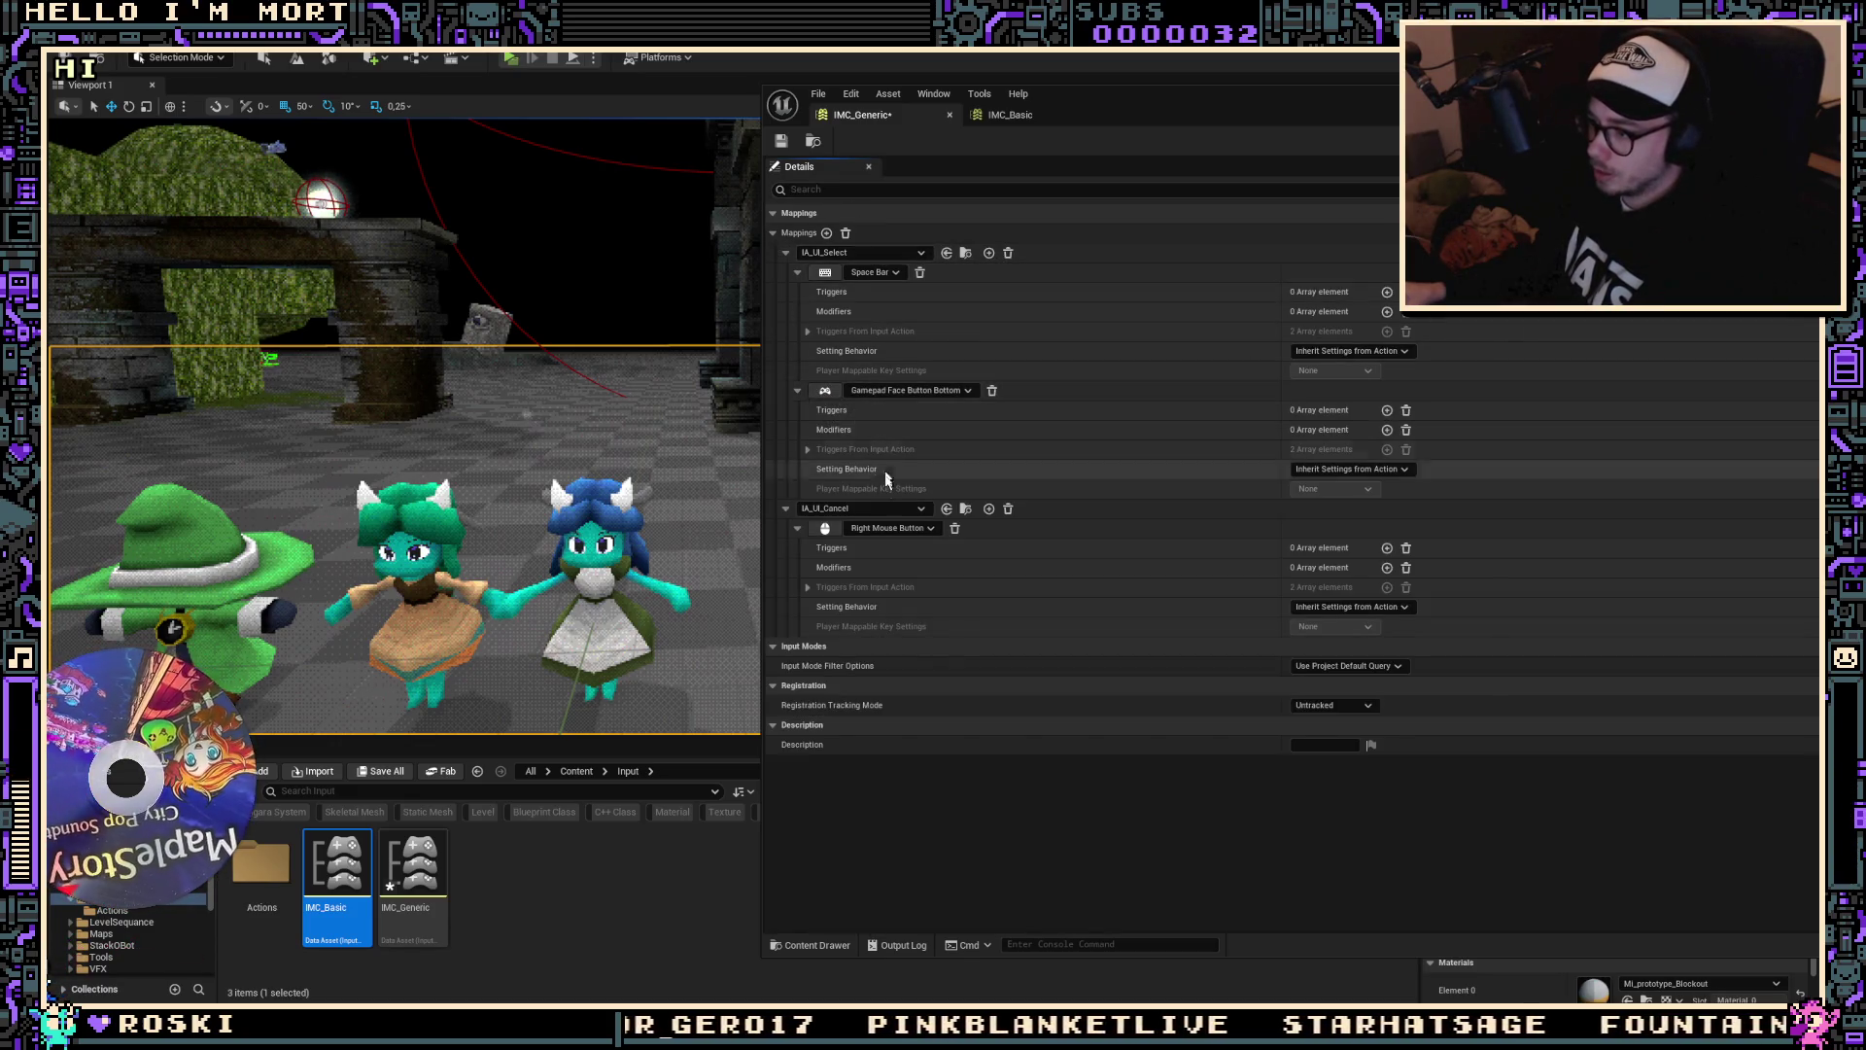
pyautogui.click(989, 509)
pyautogui.click(825, 646)
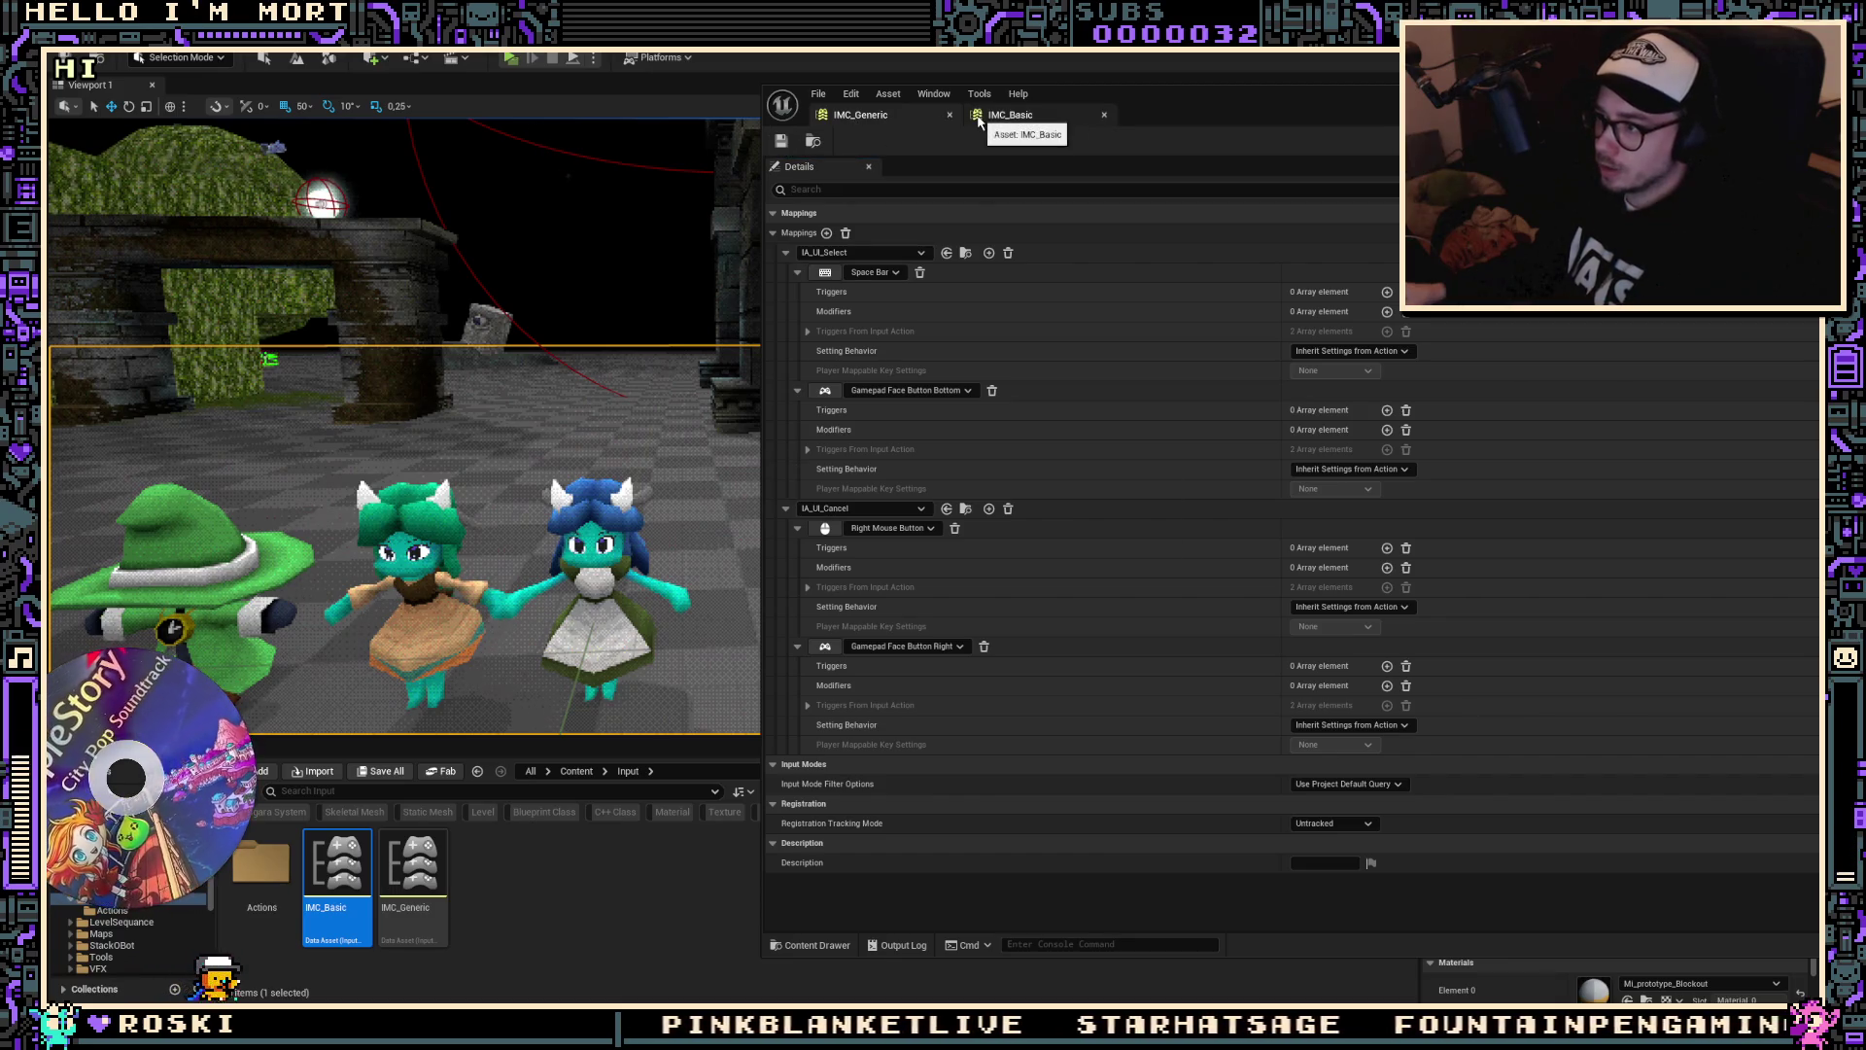
pyautogui.hotkey('ctrl', 'Tab')
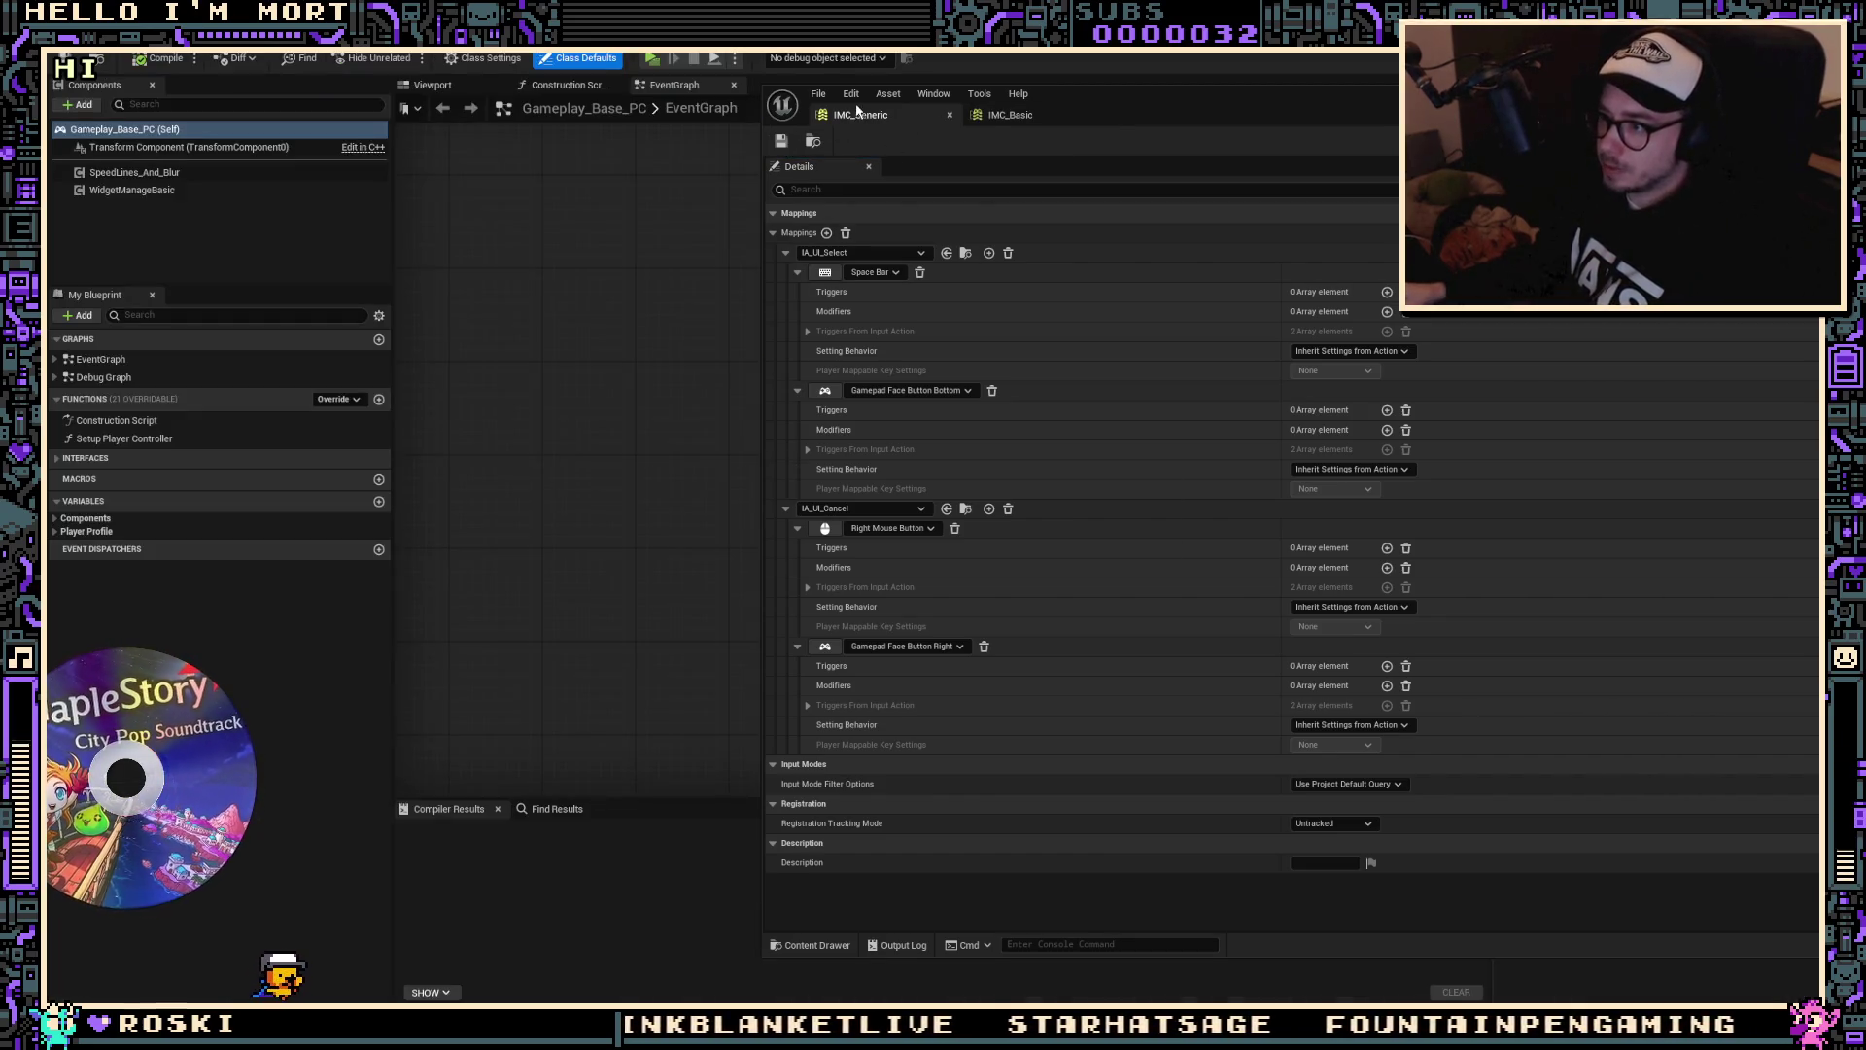
# Step: Open the Setup Player Controller function graph in Gameplay_Base_PC
pyautogui.click(840, 68)
pyautogui.scroll(-3, 1037, 471)
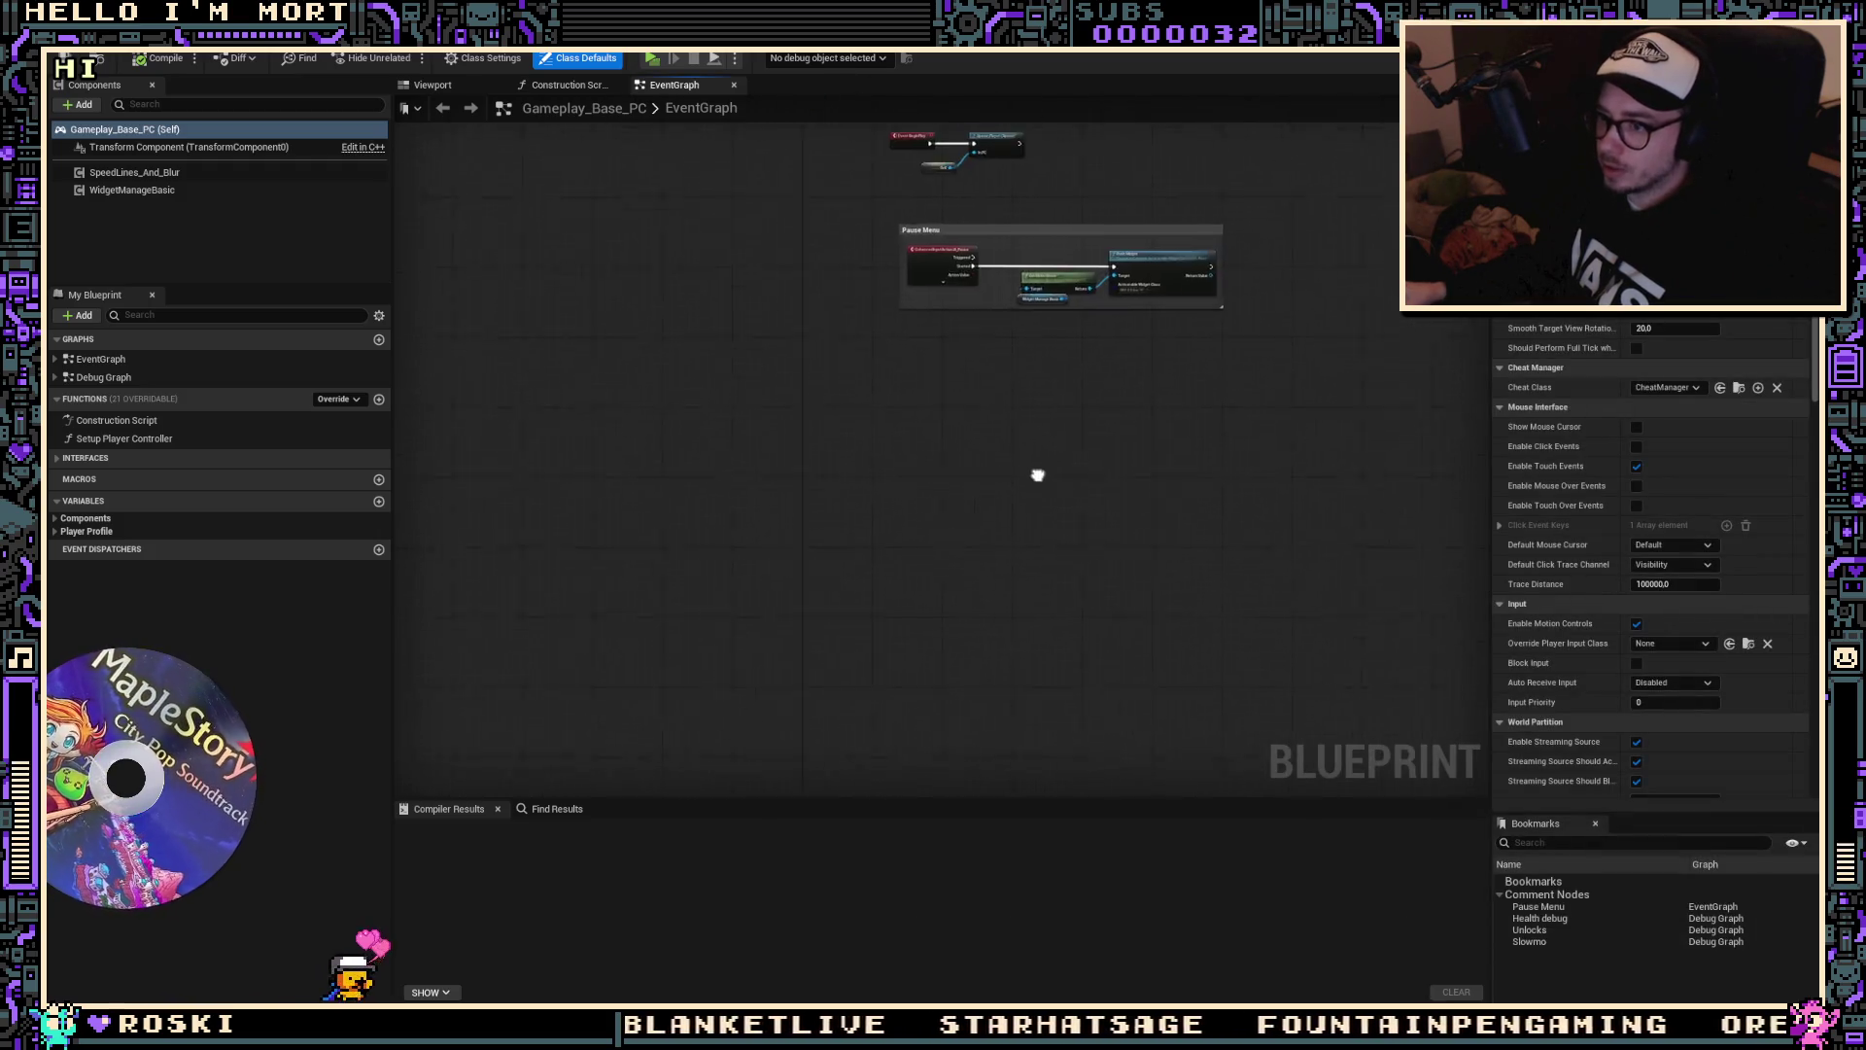
pyautogui.scroll(5, 920, 378)
pyautogui.doubleClick(887, 233)
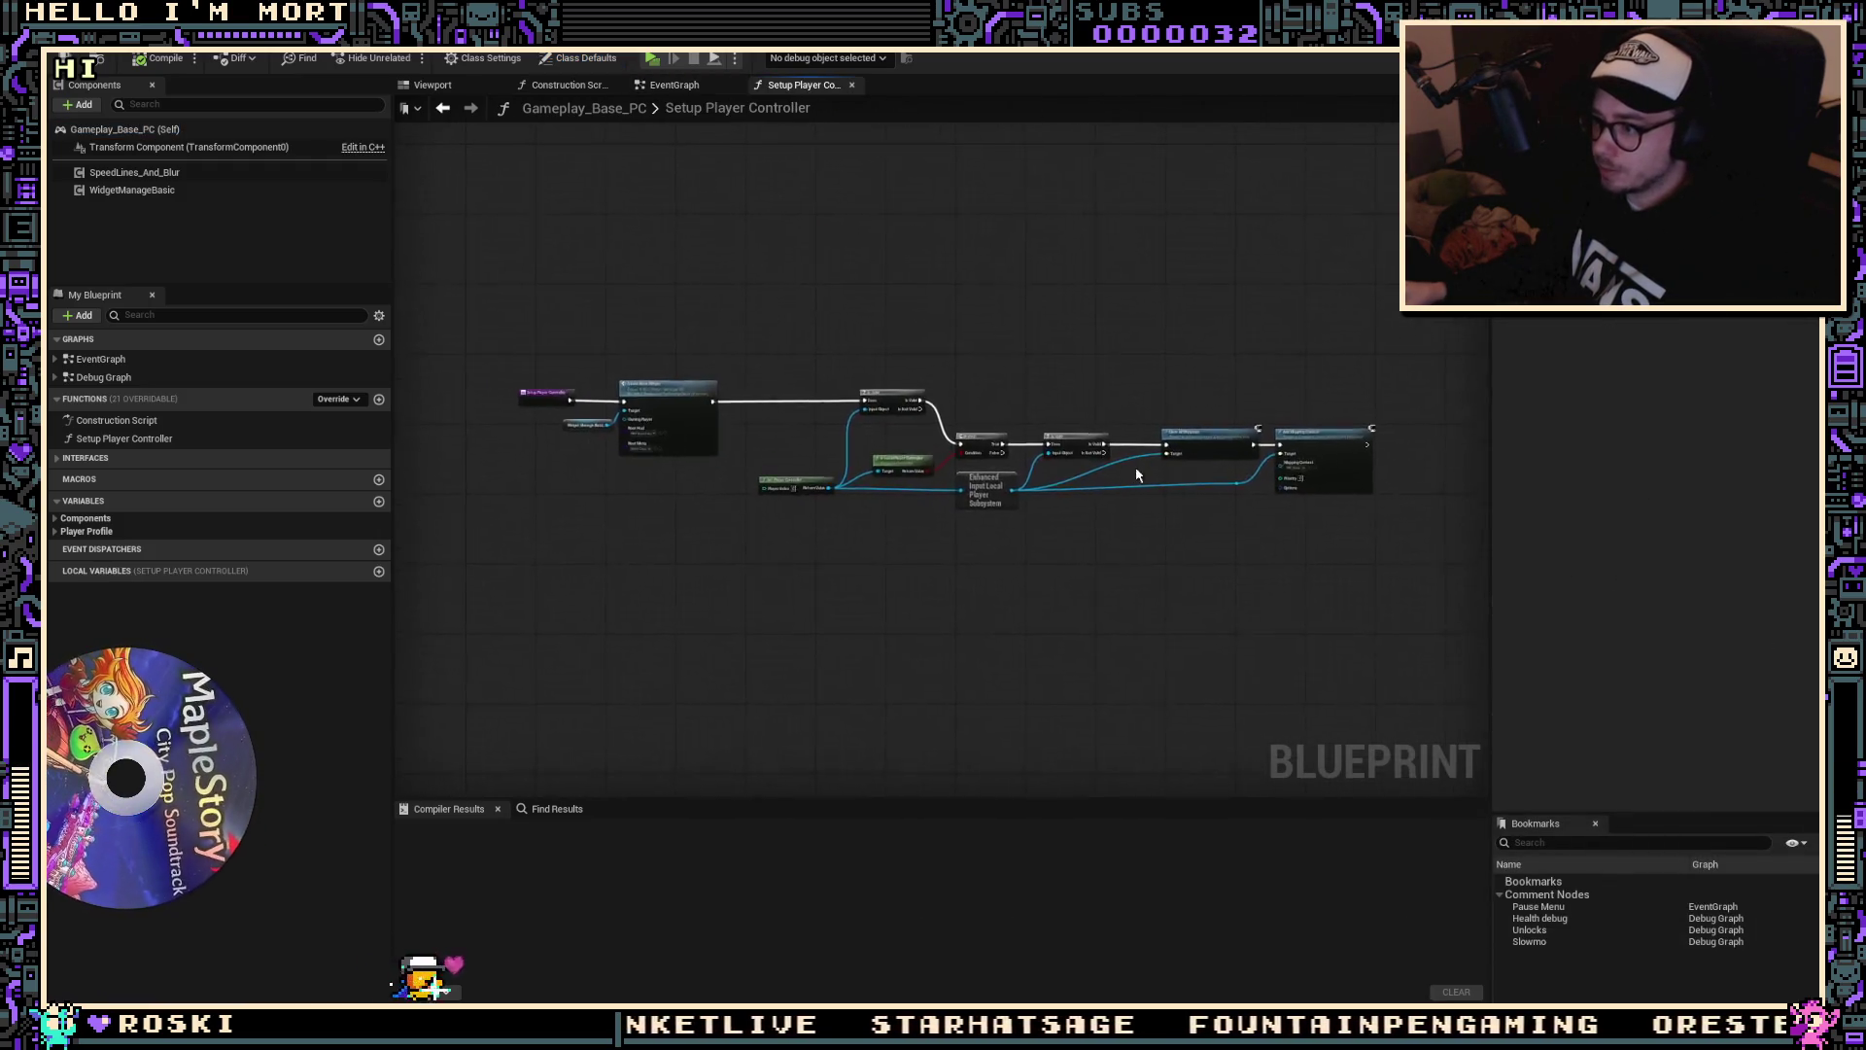
pyautogui.scroll(-2, 956, 457)
pyautogui.scroll(2, 860, 397)
pyautogui.scroll(-3, 1052, 605)
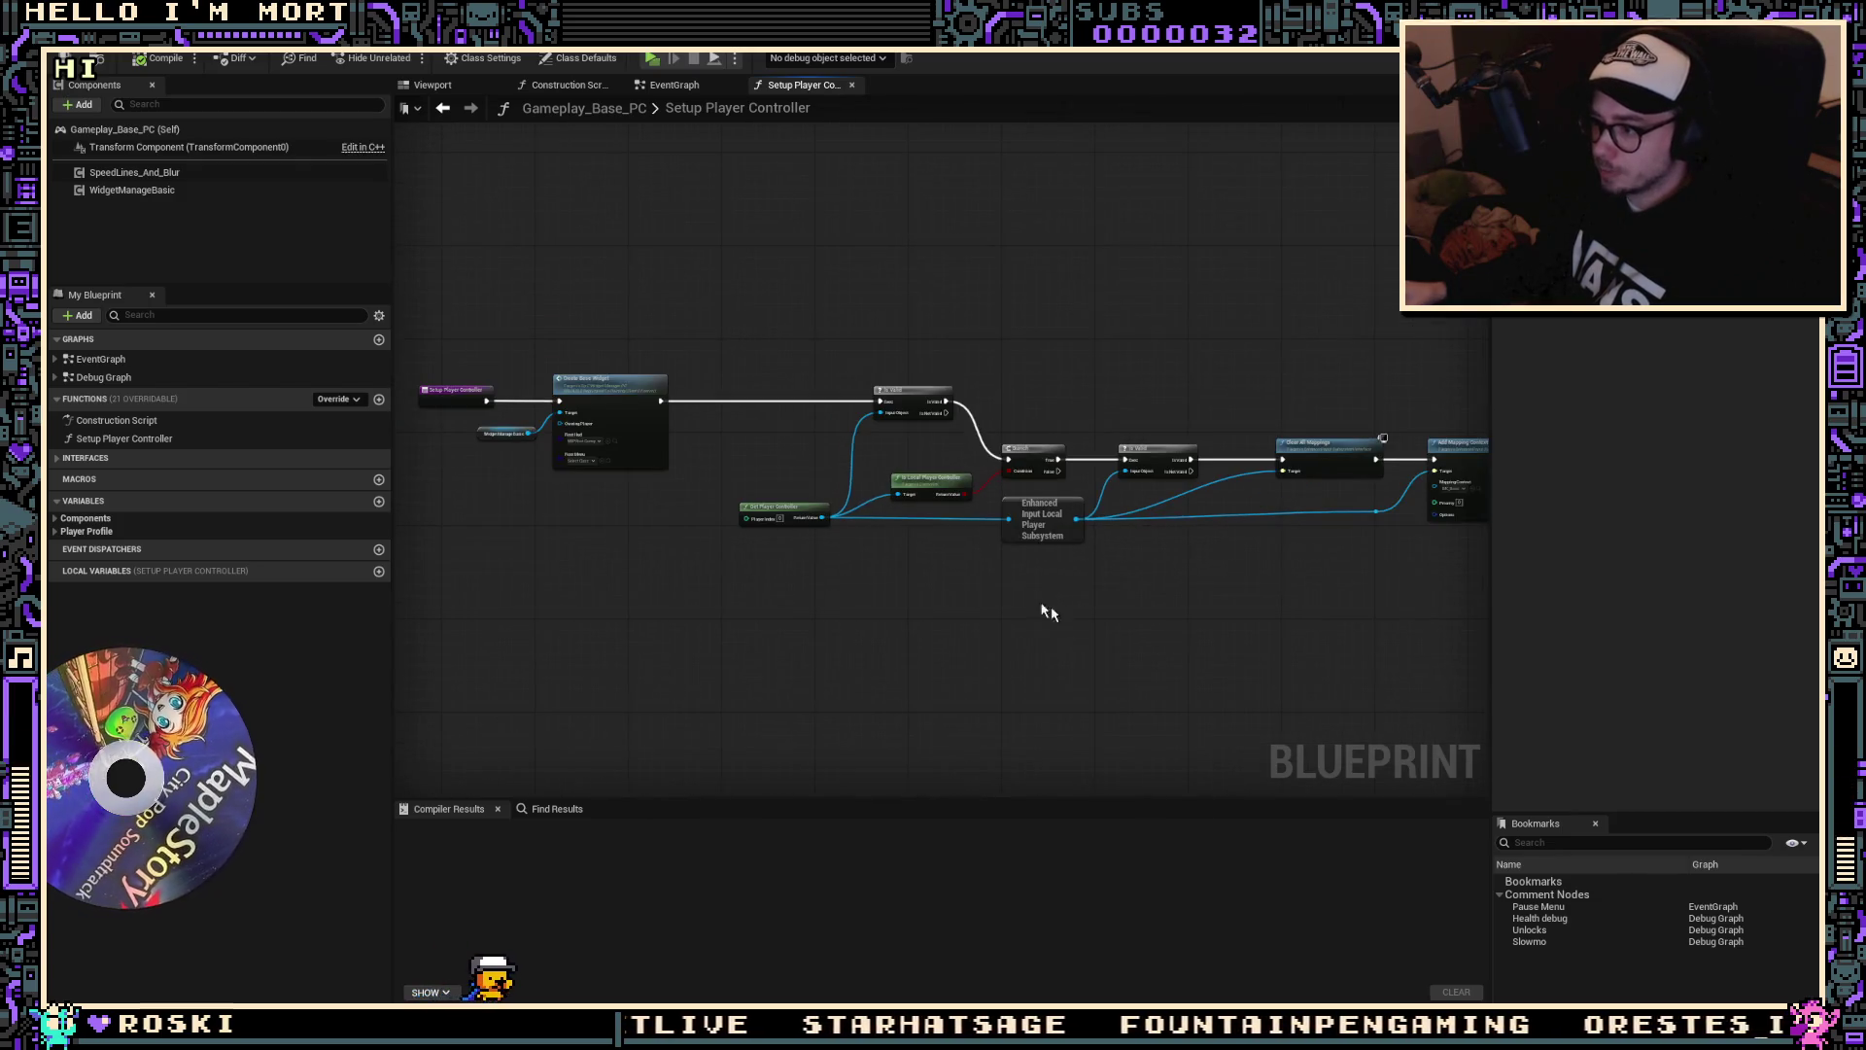
pyautogui.scroll(3, 878, 582)
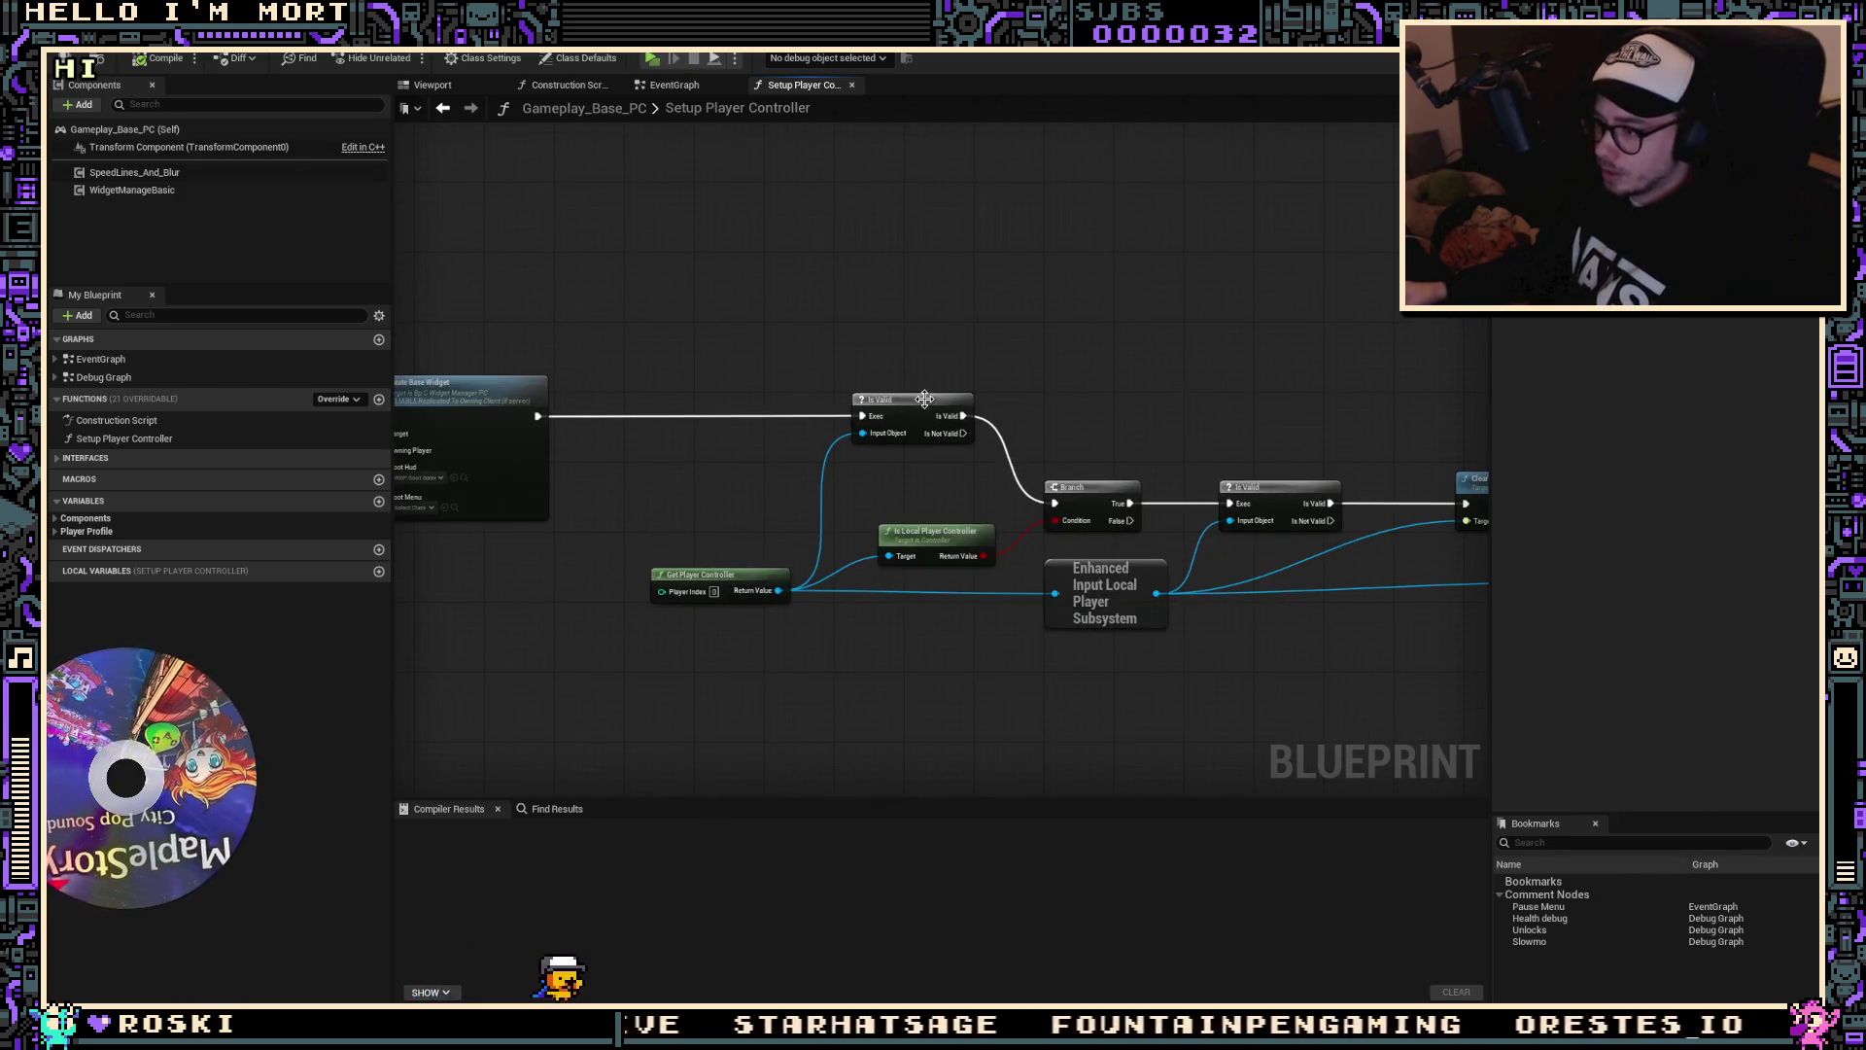
# Step: Place a Get EnhancedInputLocalPlayerSubsystem node via the 'enhanced input local' search
pyautogui.rightClick(701, 692)
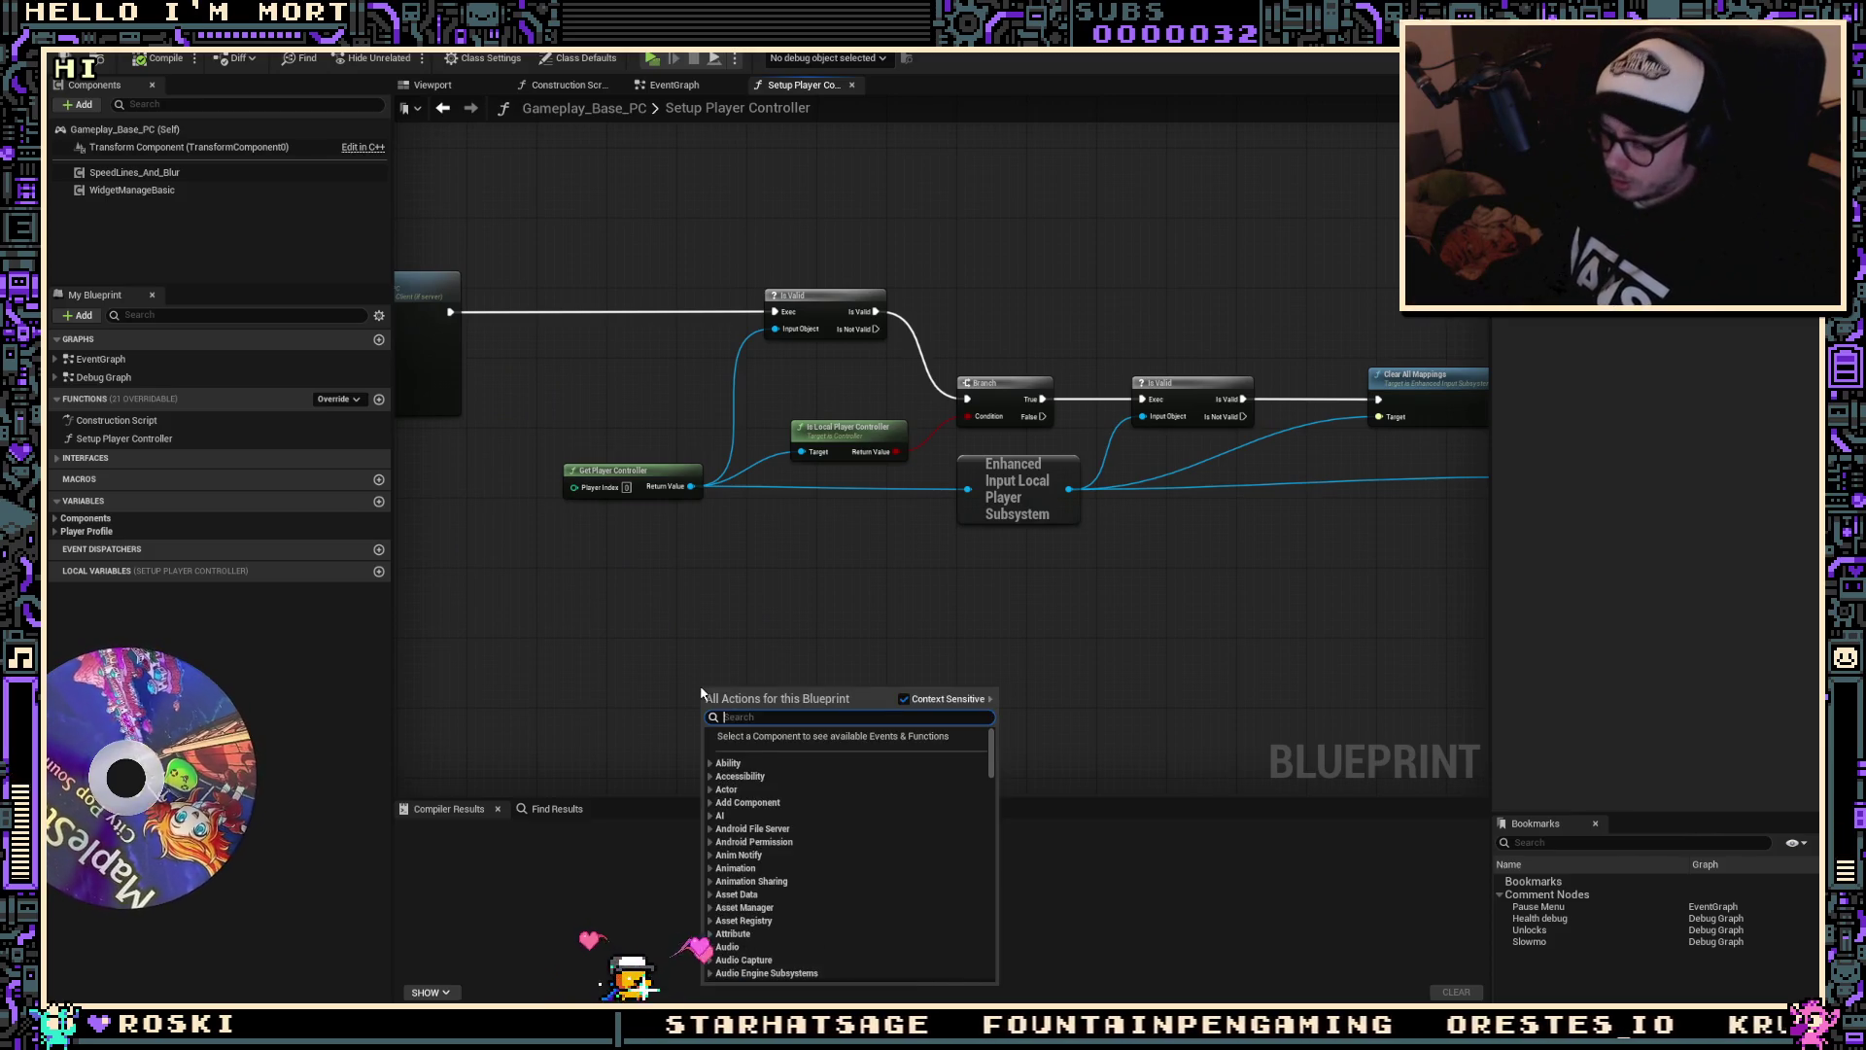
pyautogui.write('enp')
pyautogui.write('get')
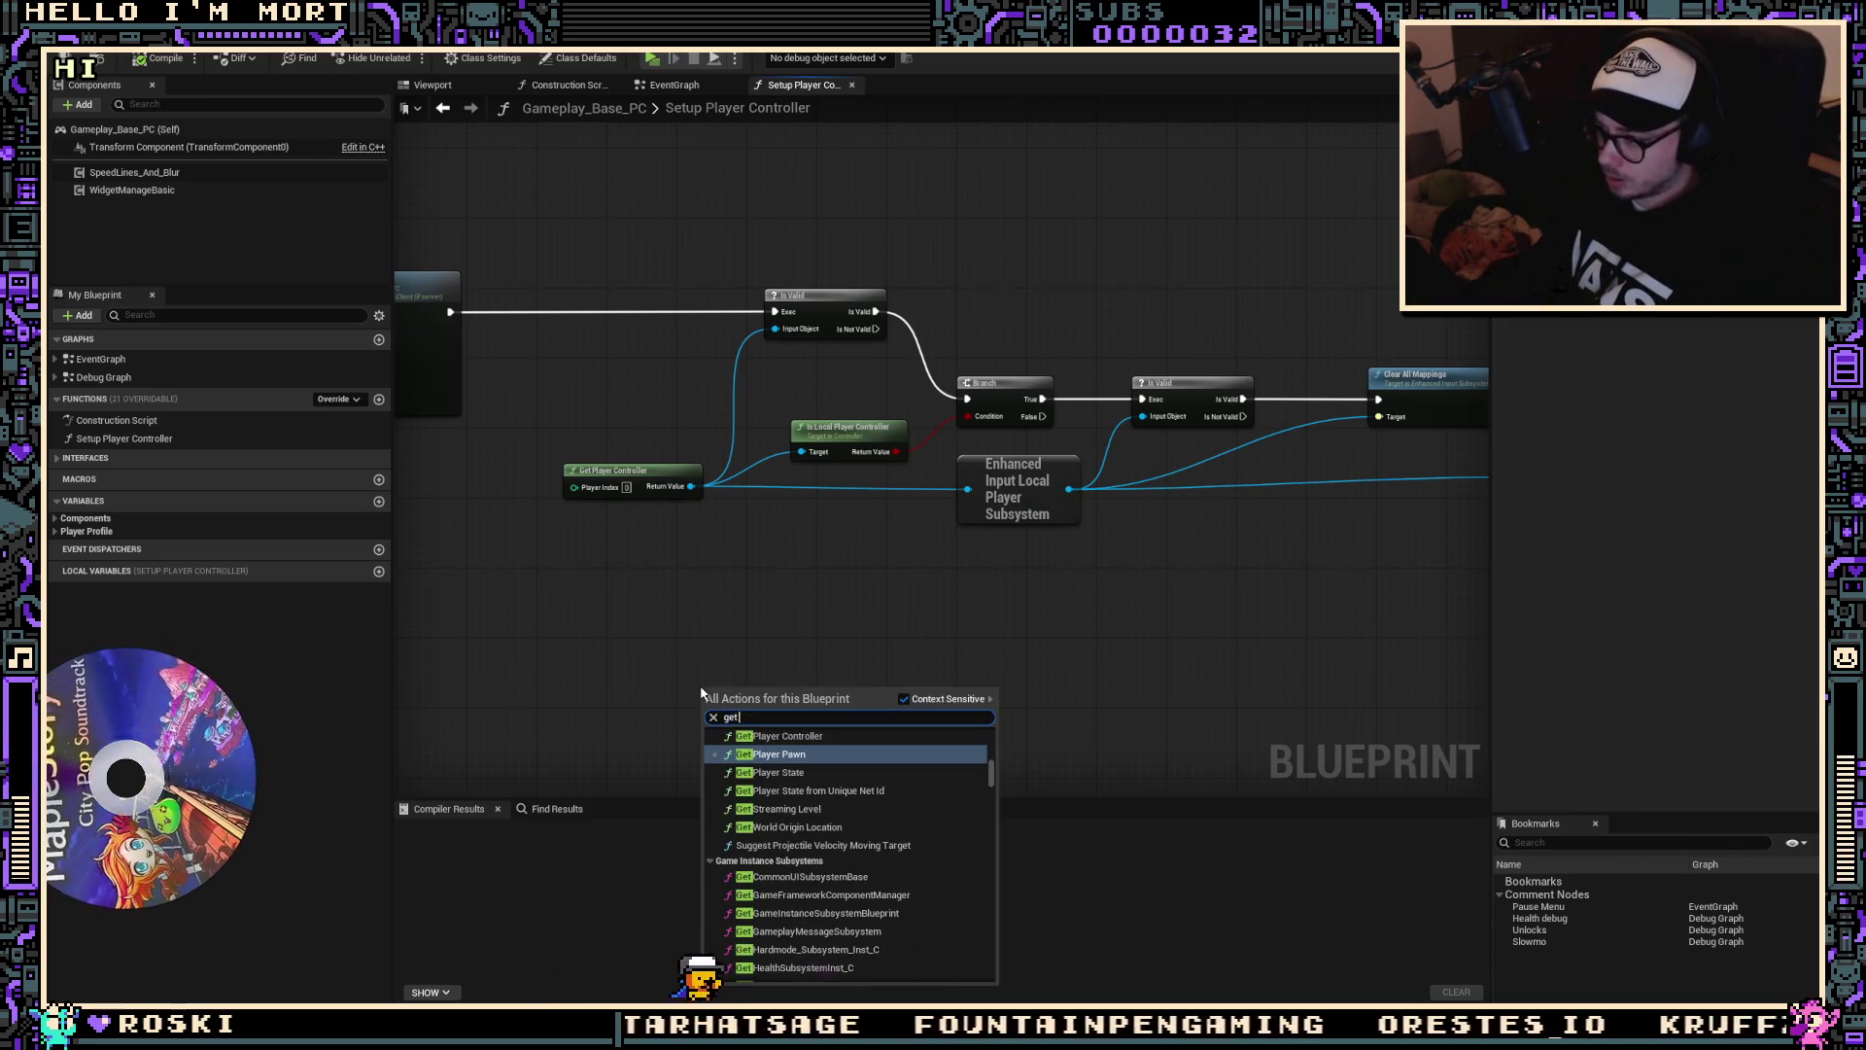
pyautogui.write(' enhanded')
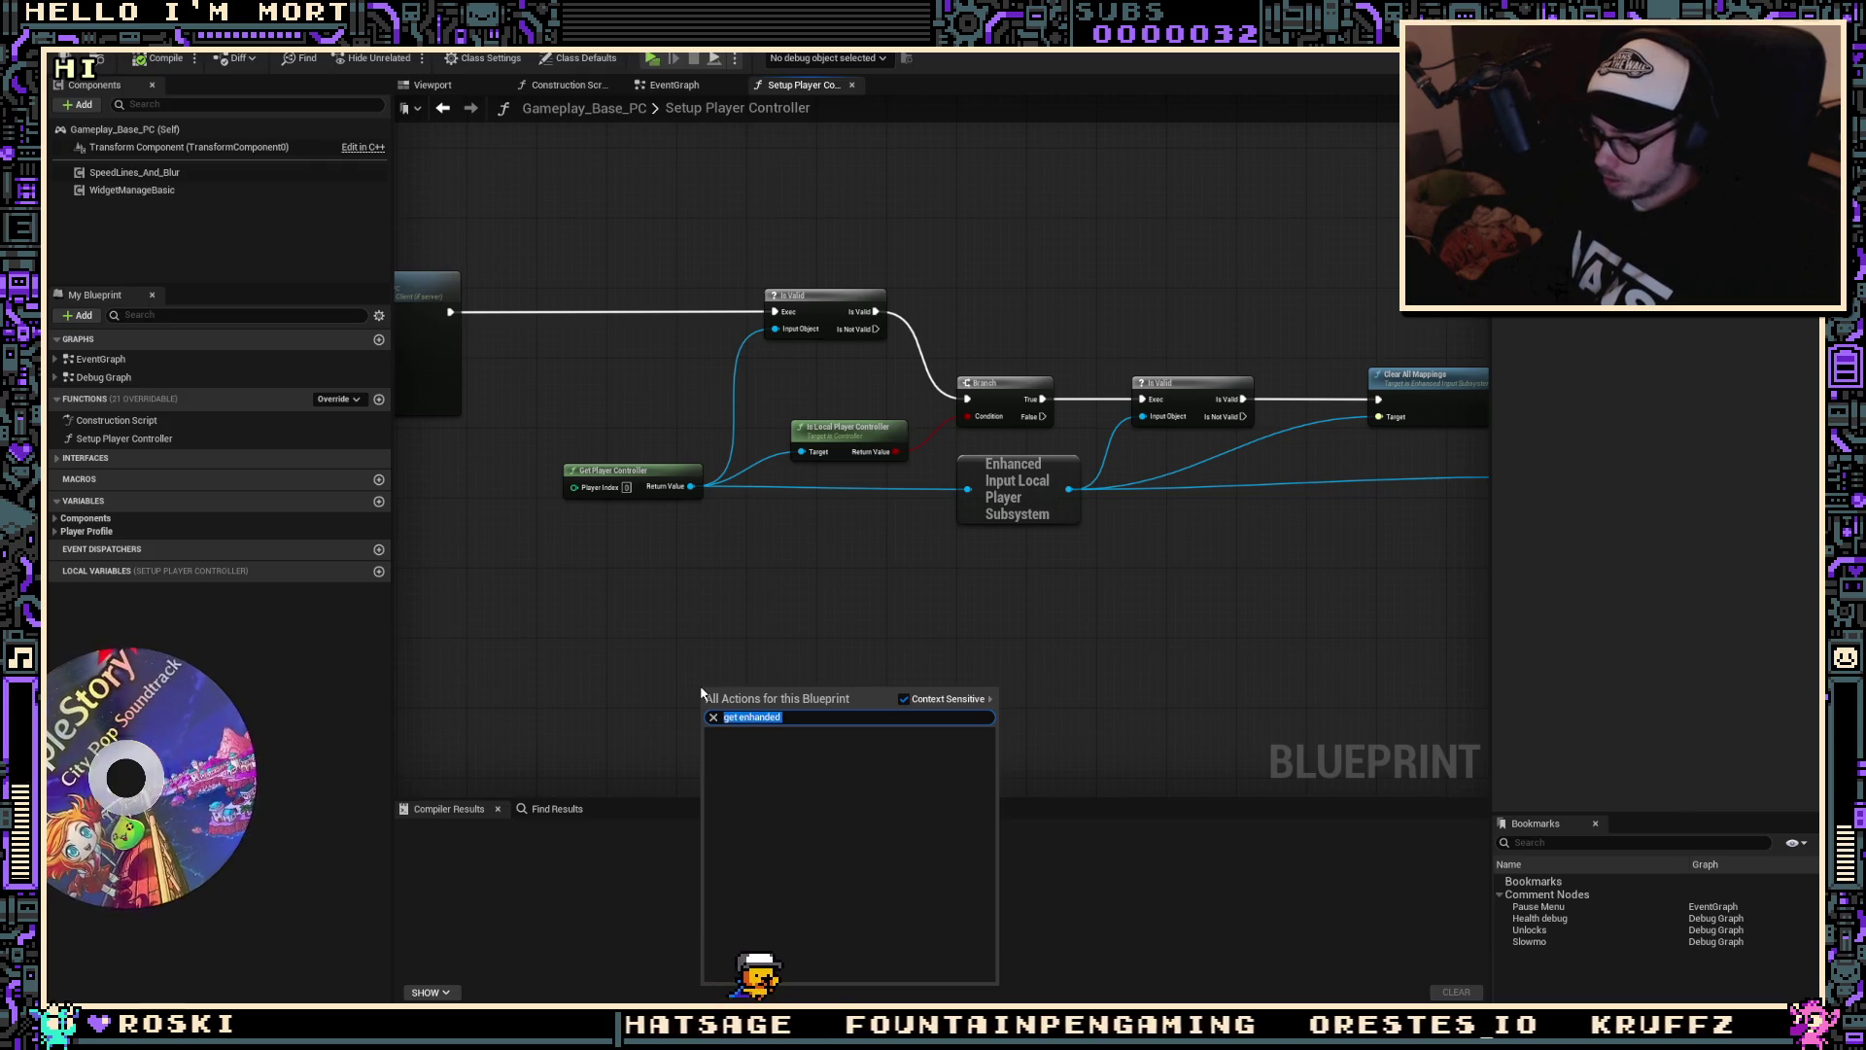
pyautogui.write('enhandedenha')
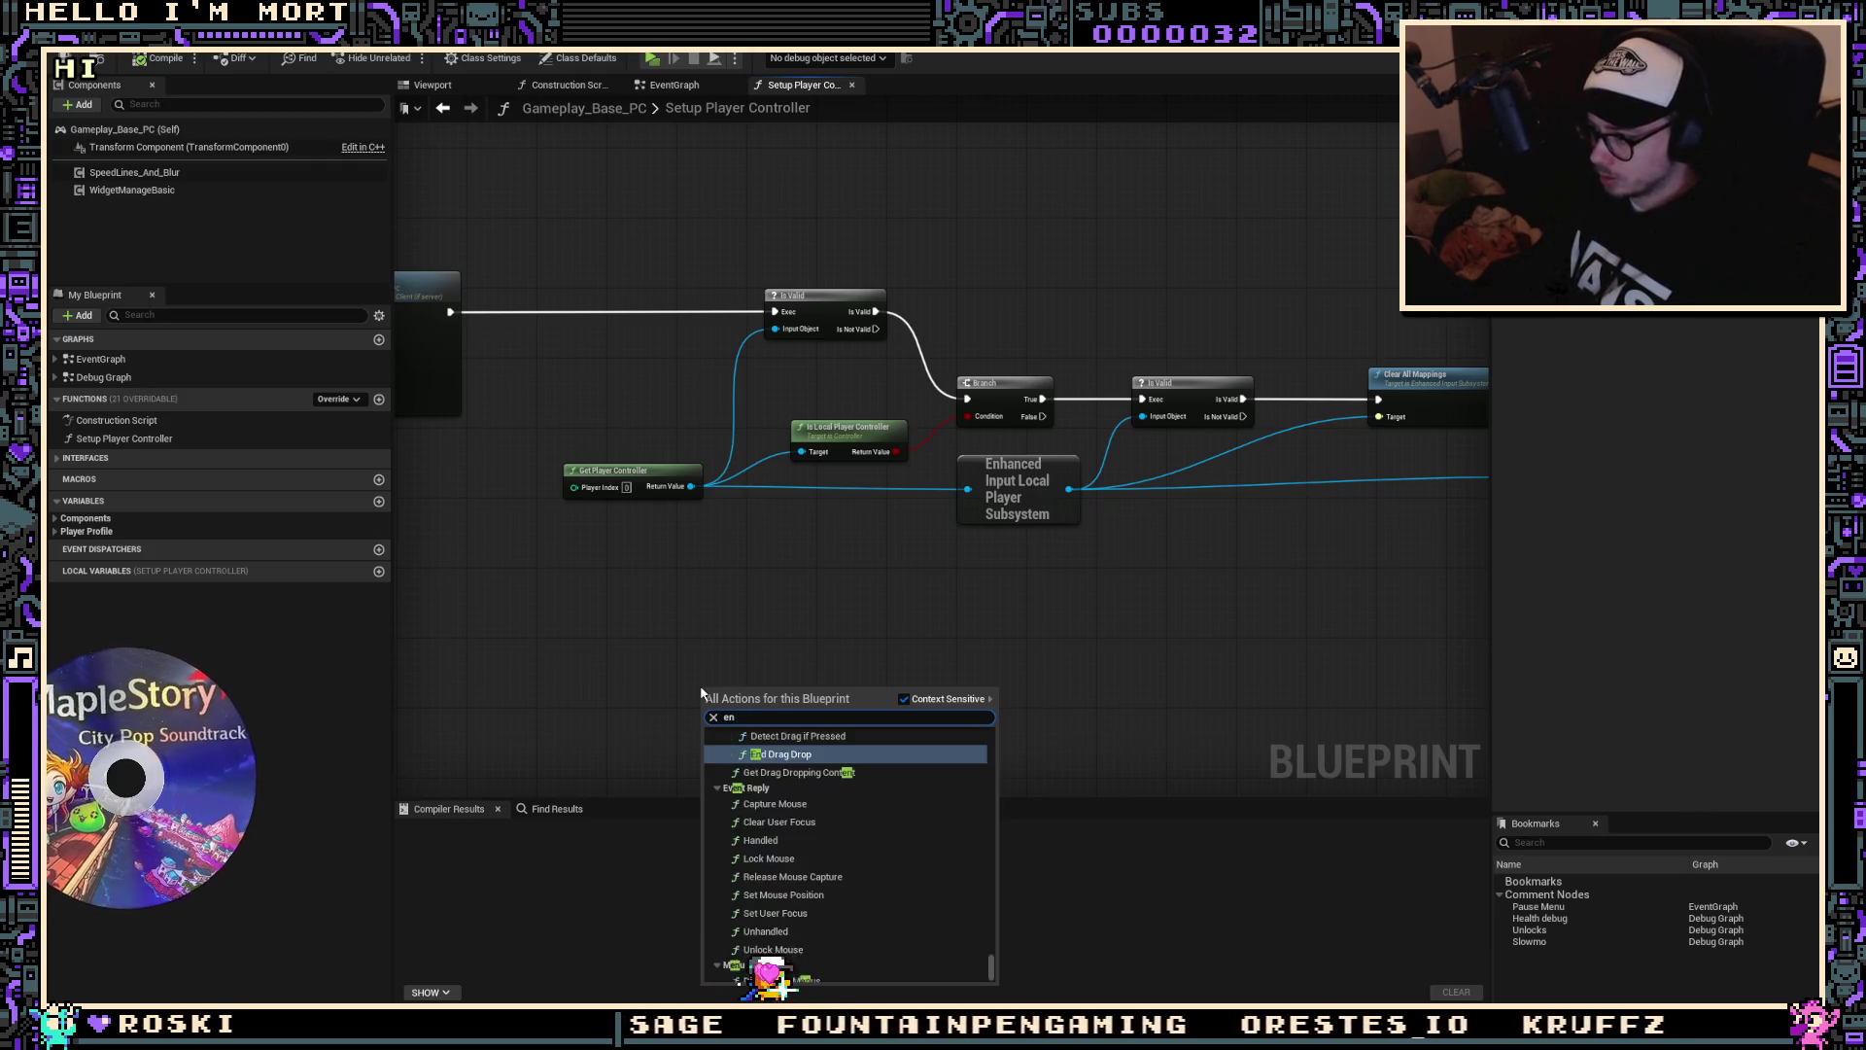
pyautogui.write(' input ')
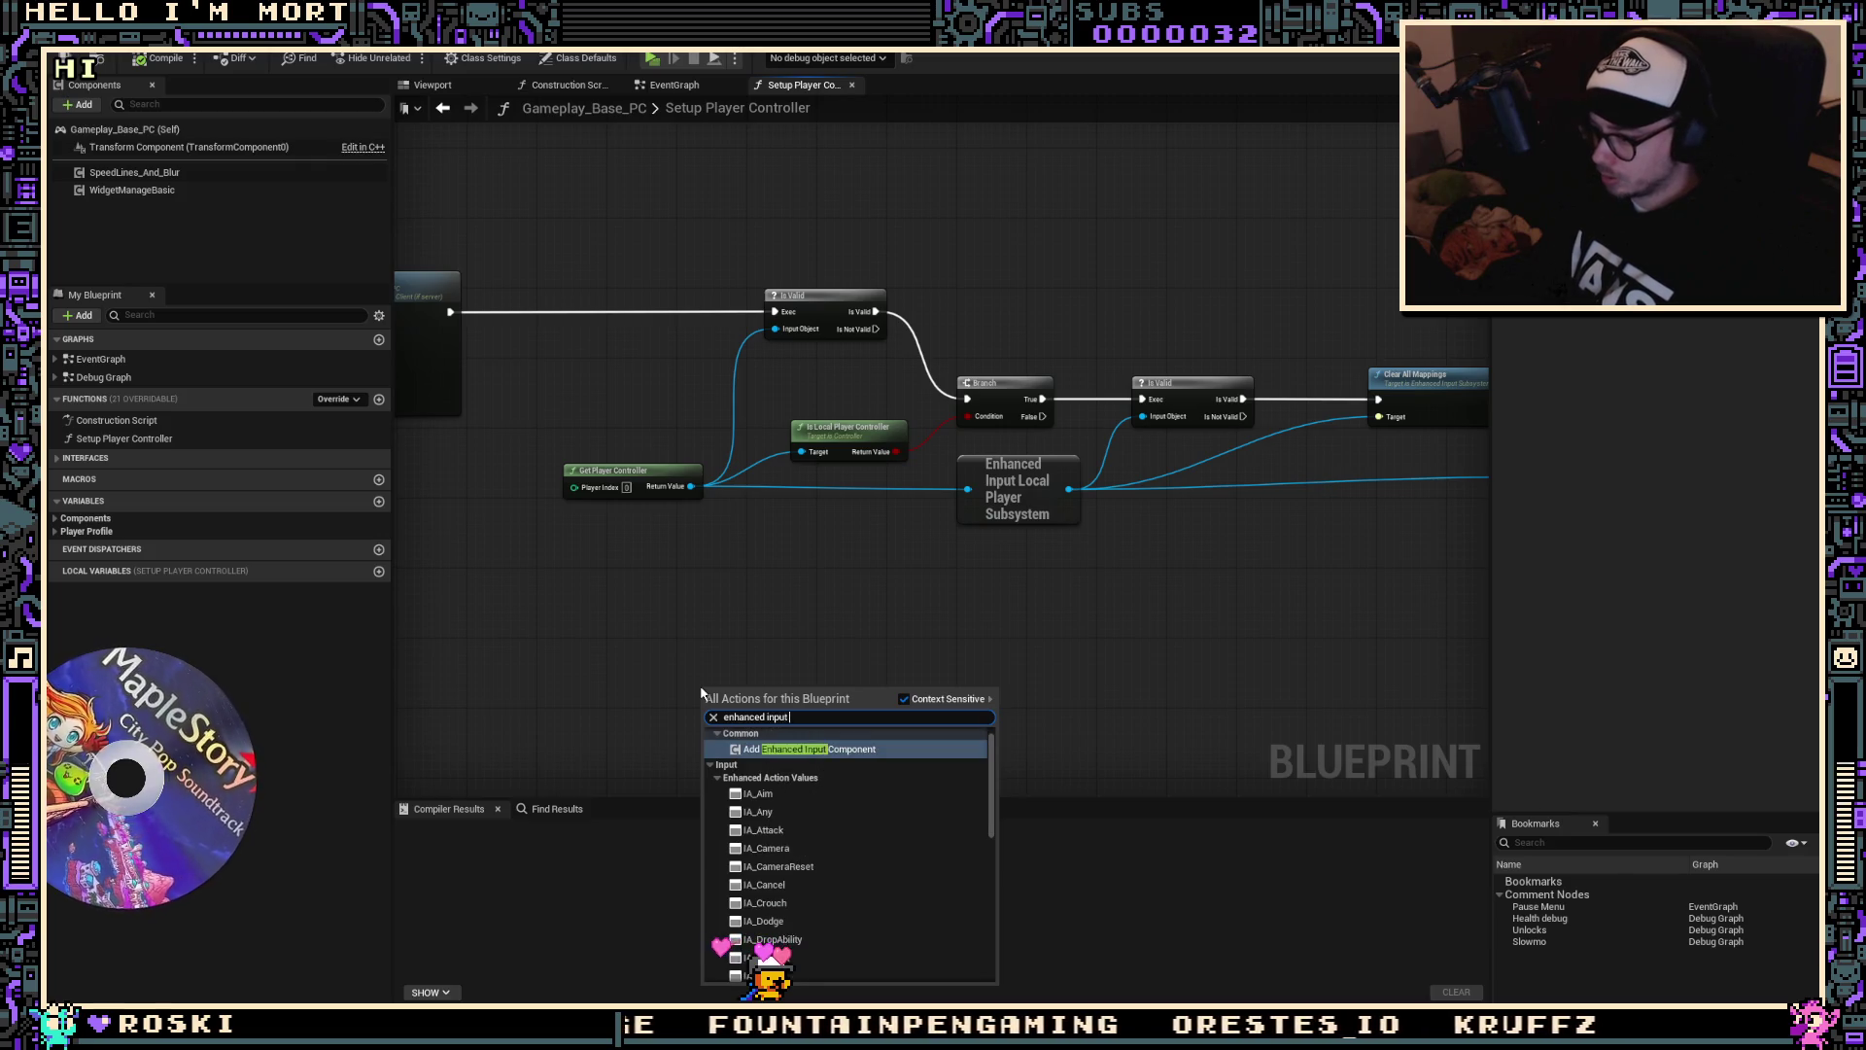
pyautogui.write('local')
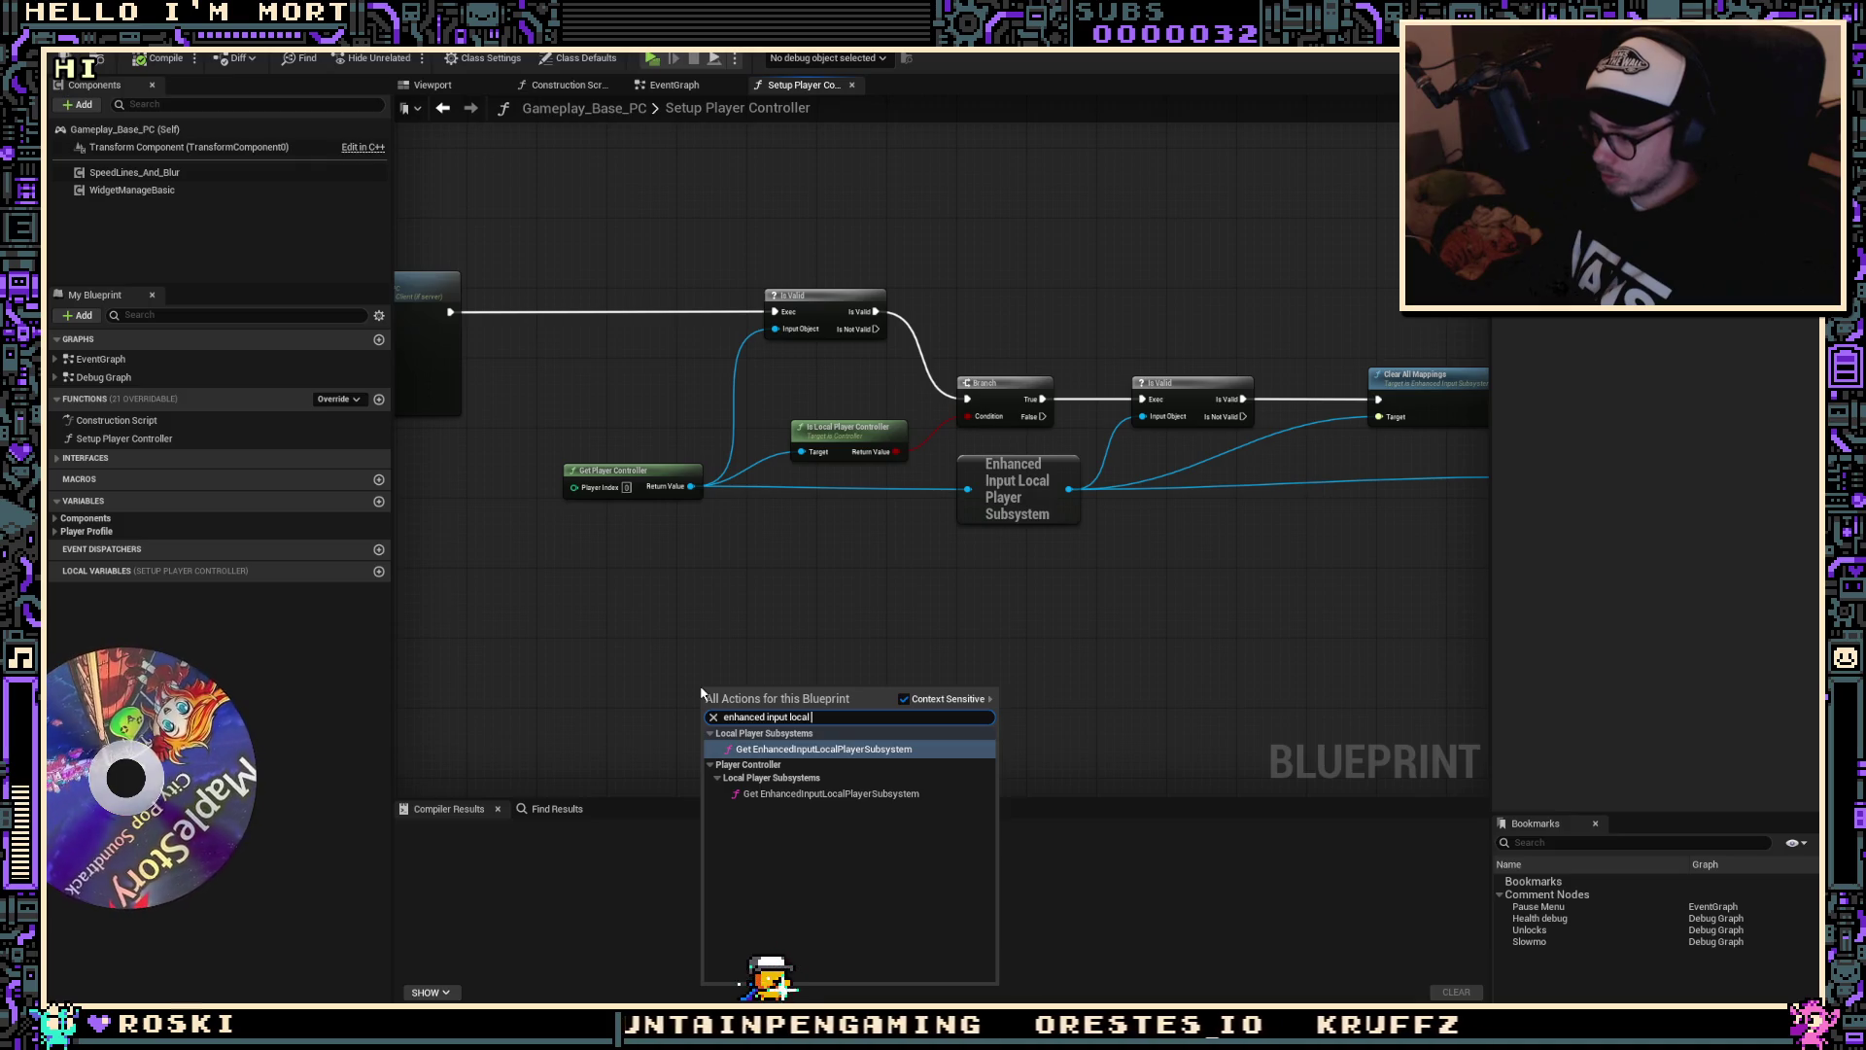
pyautogui.click(777, 749)
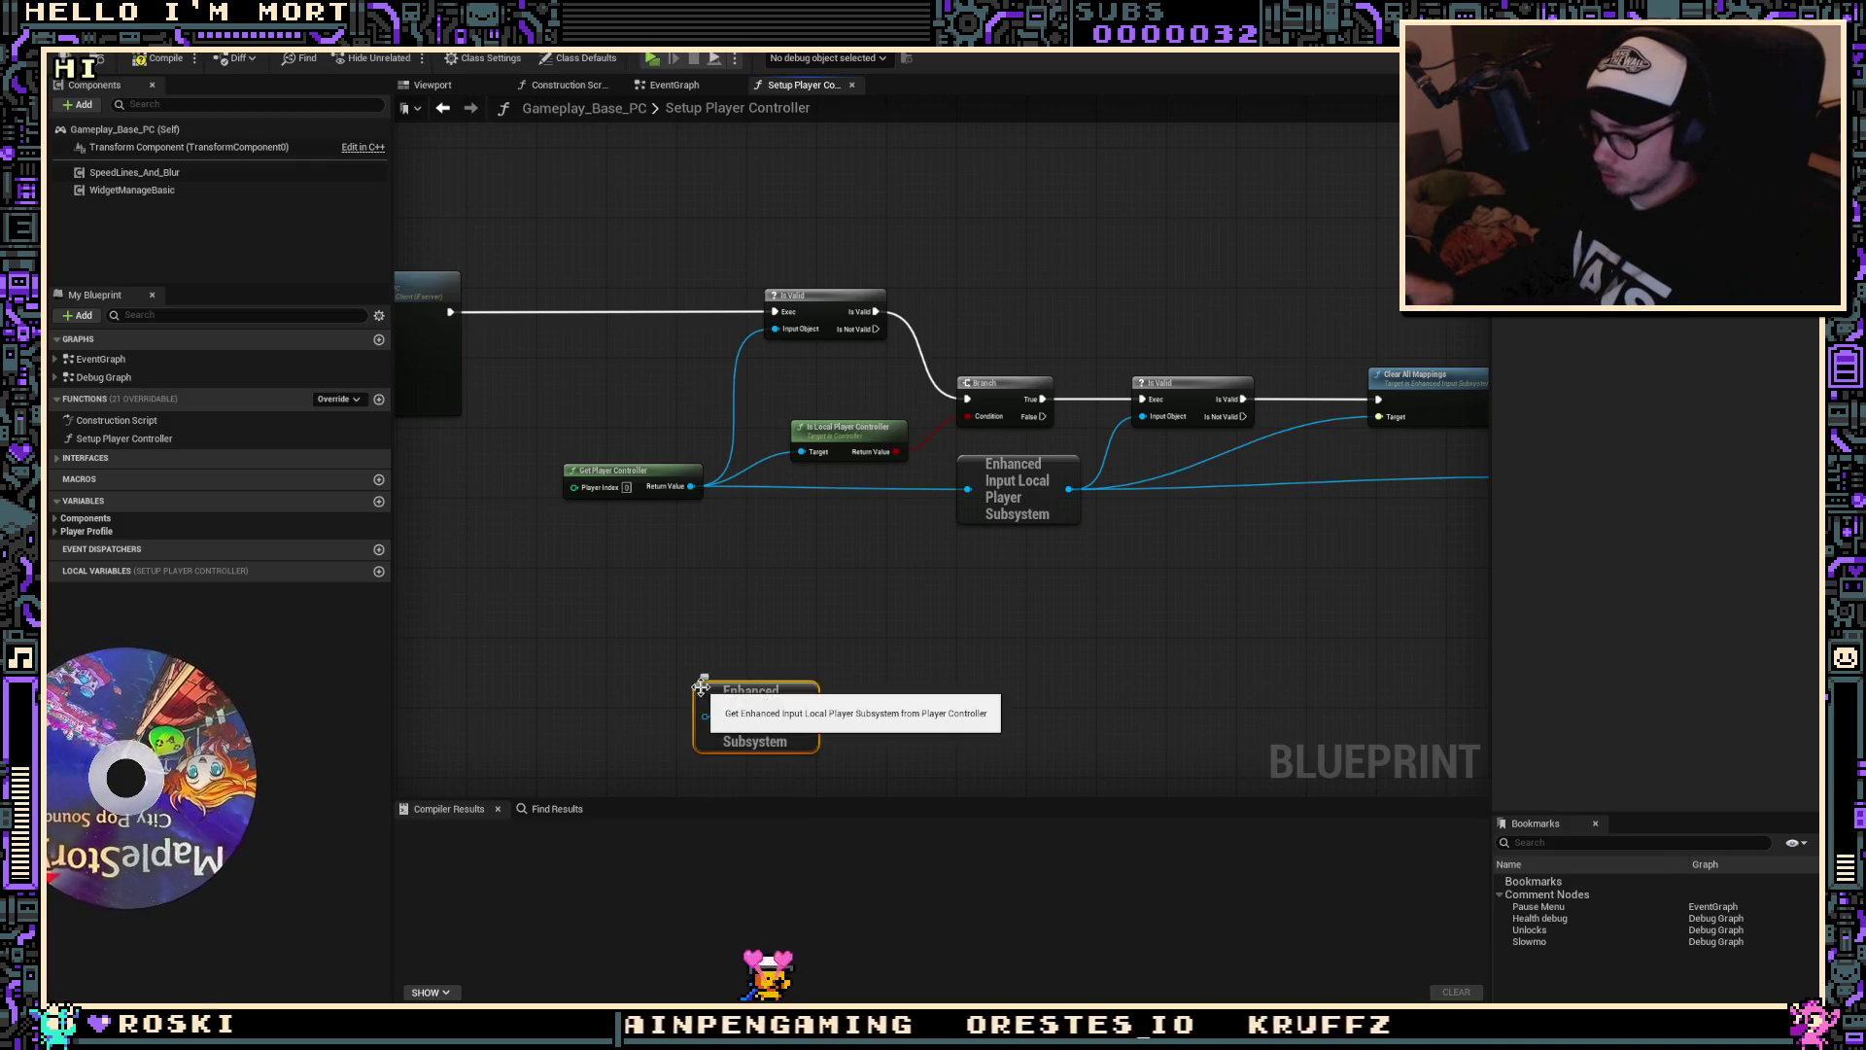
pyautogui.press('Delete')
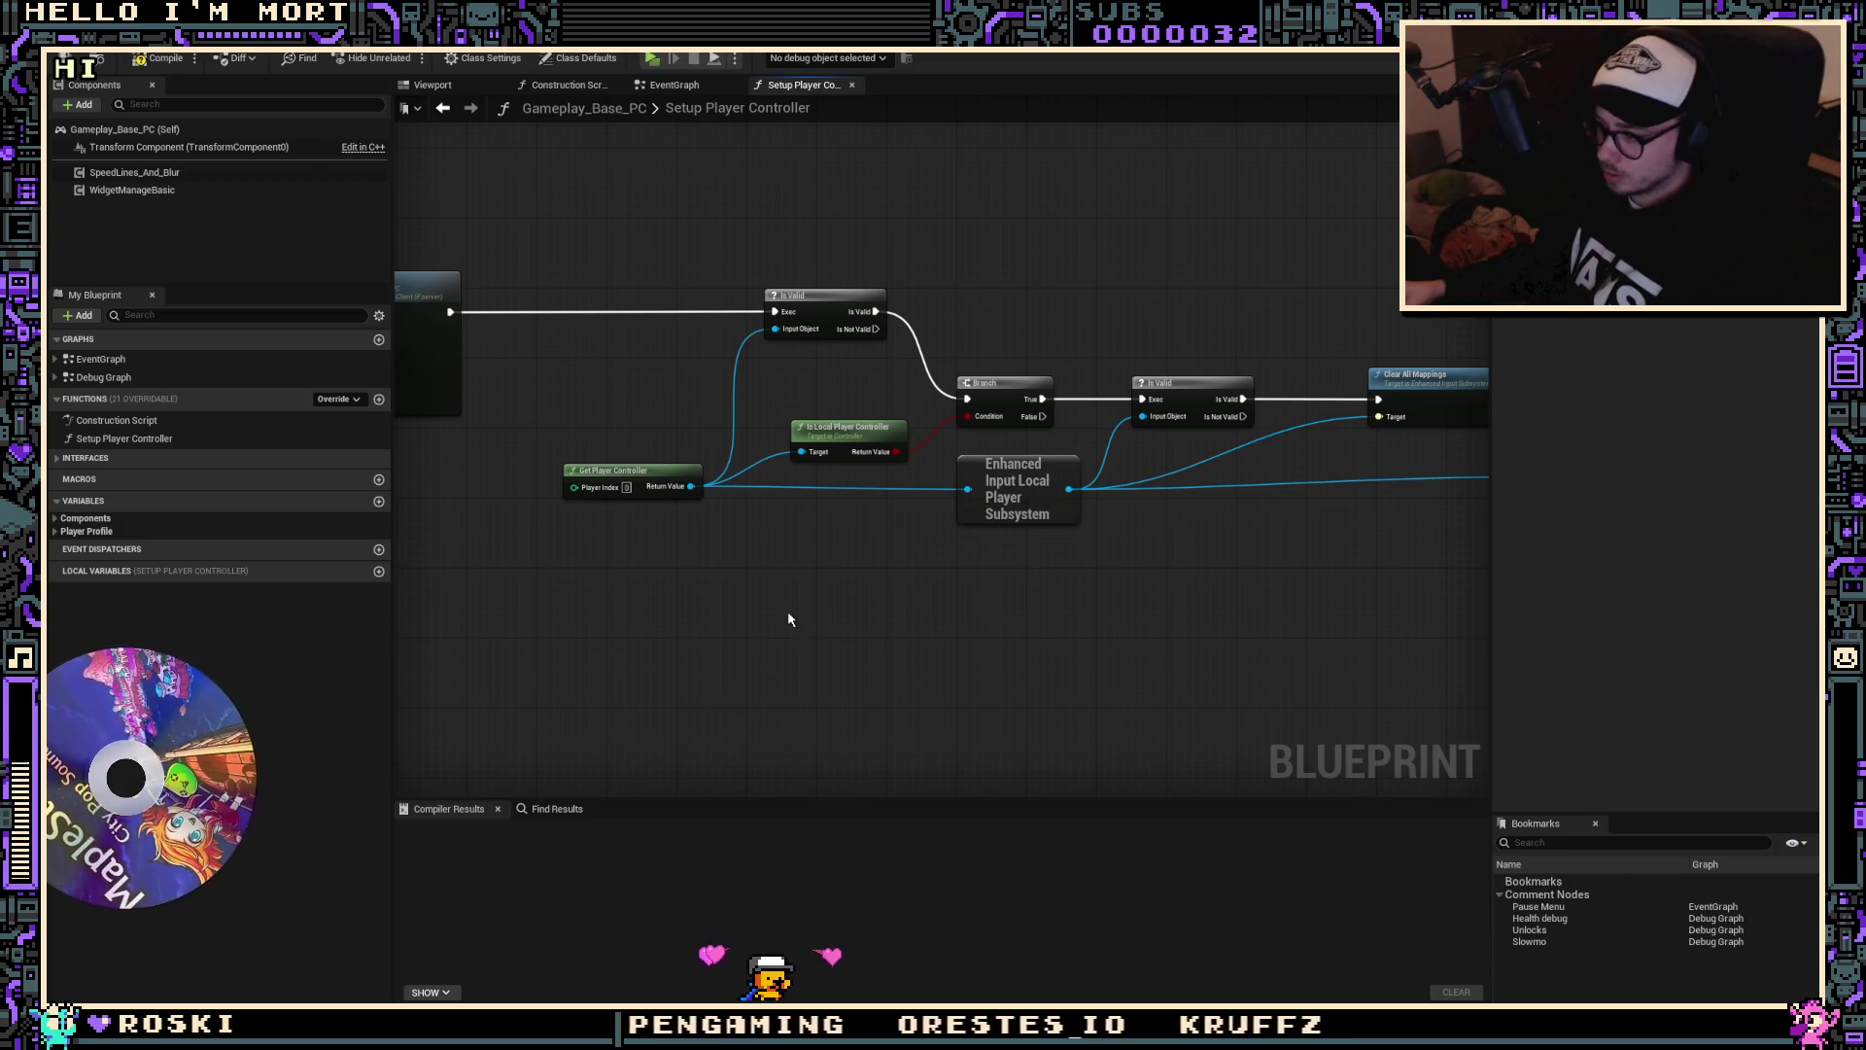
pyautogui.rightClick(797, 615)
pyautogui.write('enhand')
pyautogui.press('BackSpace')
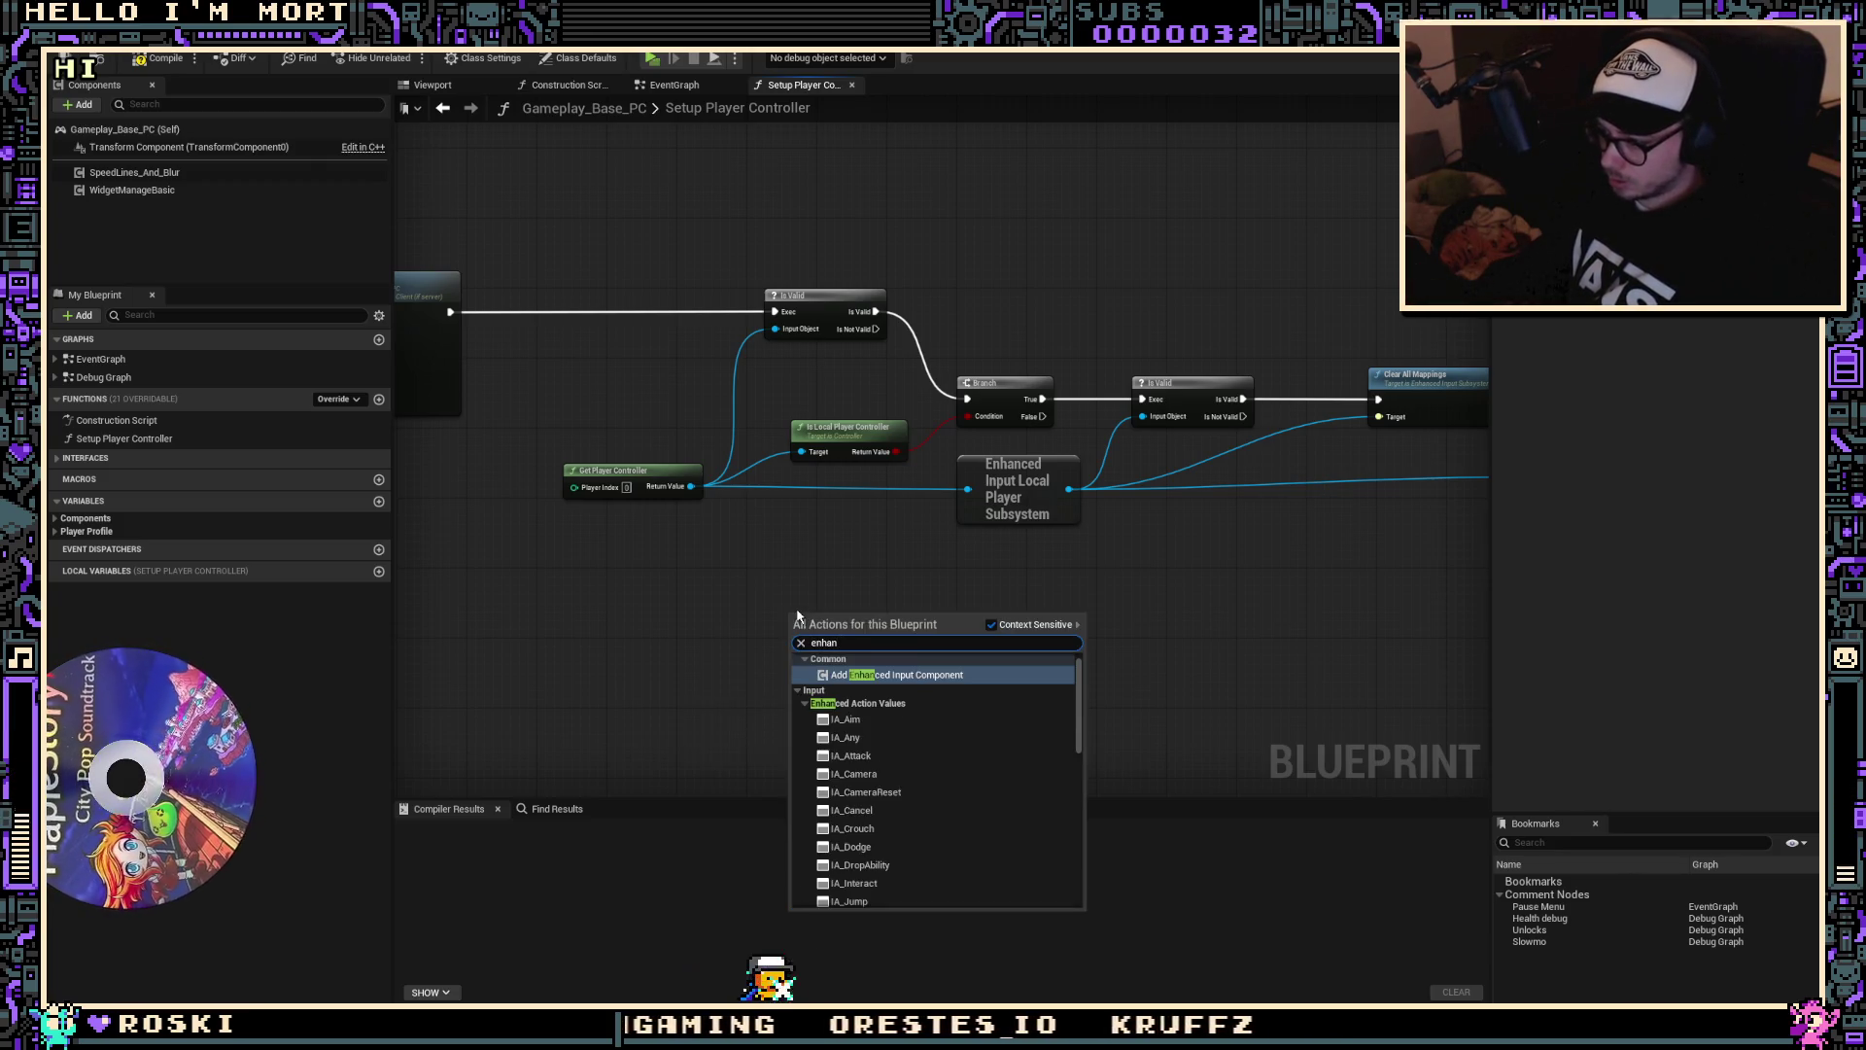
pyautogui.write('ced input local')
pyautogui.press('Return')
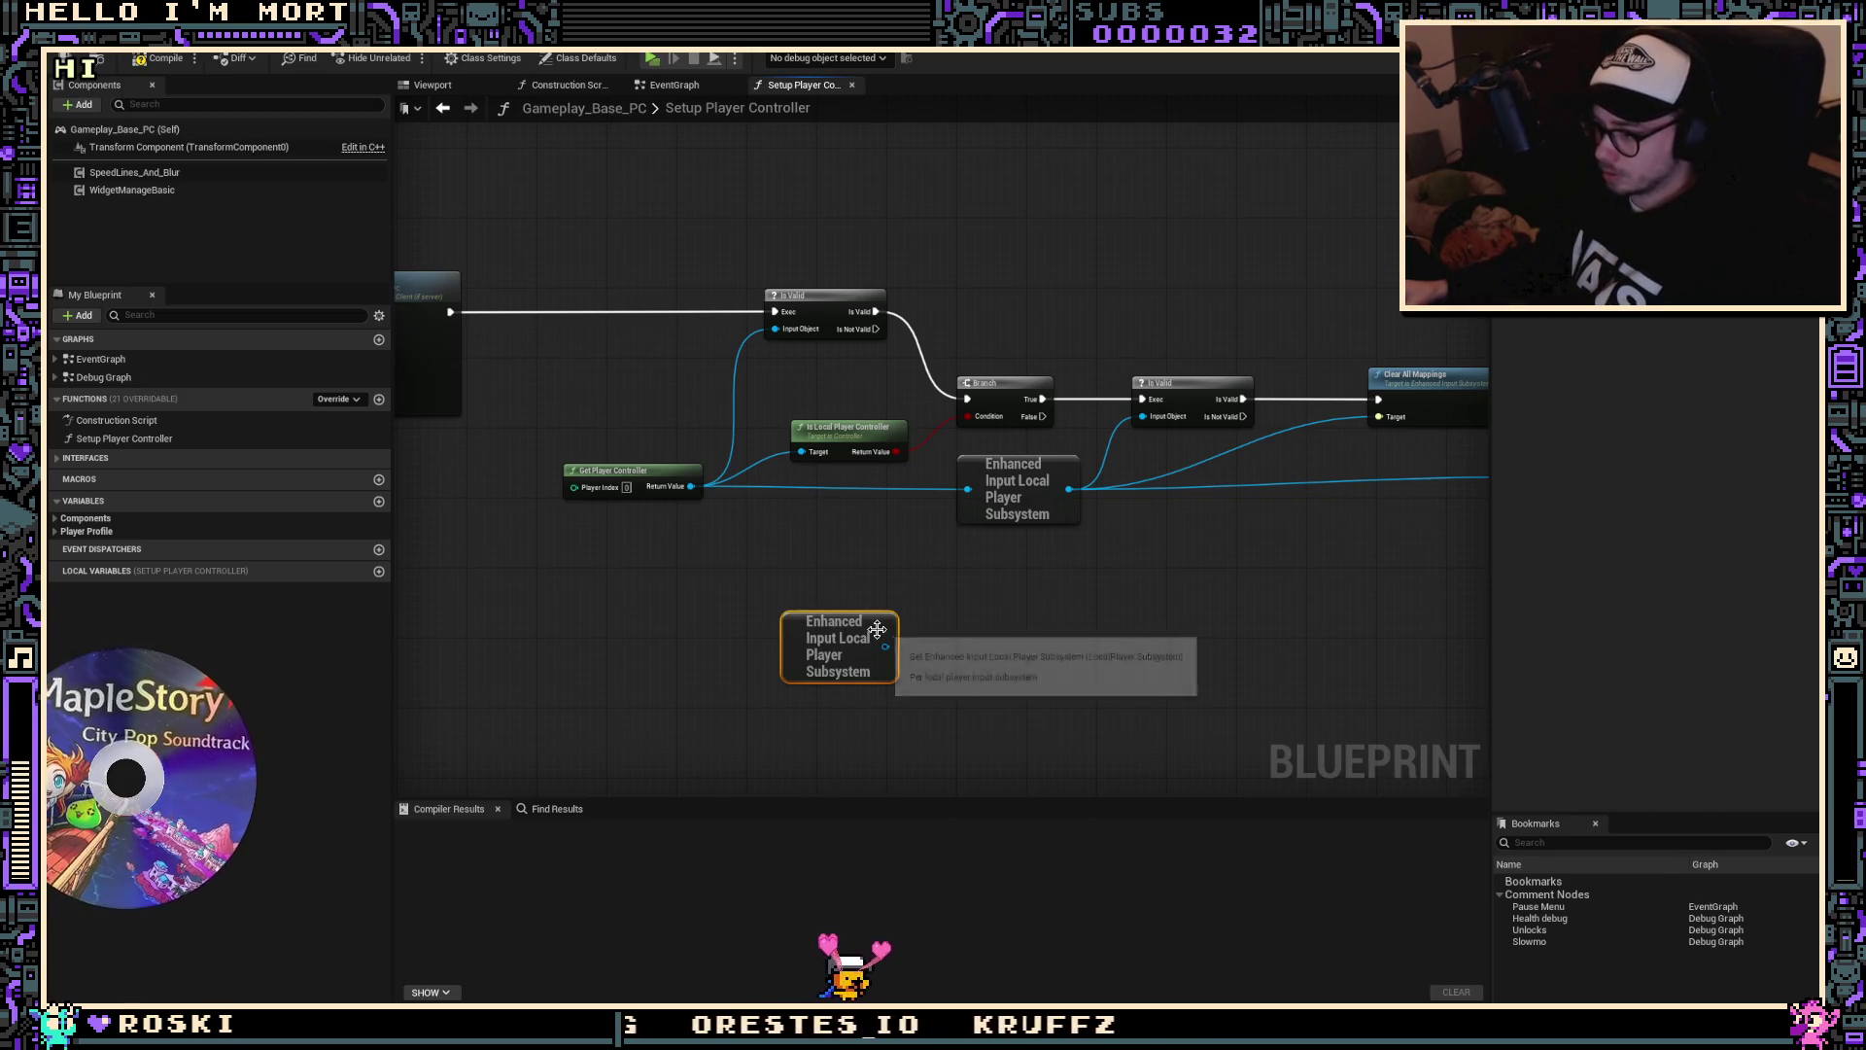
# Step: Move the upper subsystem node's Is Valid and Clear All Mappings links onto the new node
pyautogui.moveTo(886, 646)
pyautogui.mouseDown()
pyautogui.moveTo(1011, 501)
pyautogui.moveTo(980, 494)
pyautogui.moveTo(918, 564)
pyautogui.moveTo(883, 657)
pyautogui.moveTo(772, 506)
pyautogui.mouseUp()
pyautogui.press('Escape')
pyautogui.press('Escape')
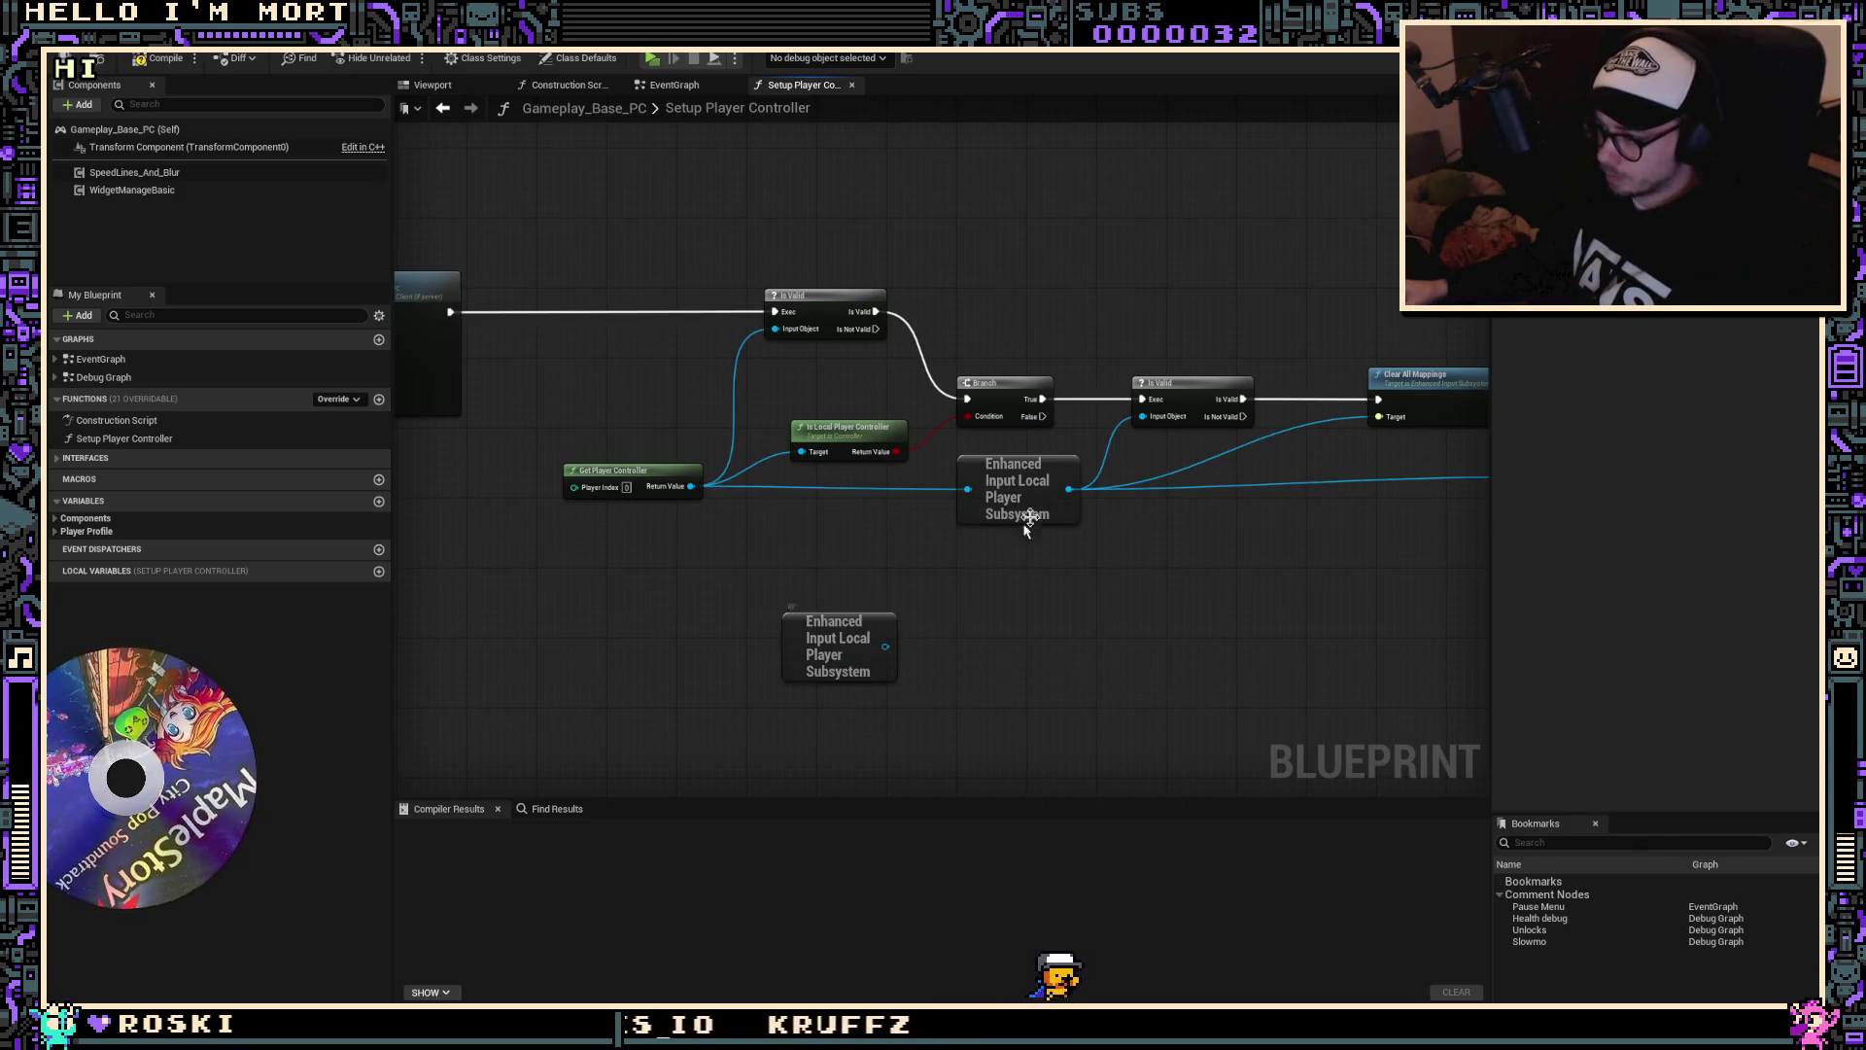
pyautogui.moveTo(1070, 489)
pyautogui.mouseDown()
pyautogui.moveTo(882, 660)
pyautogui.moveTo(787, 537)
pyautogui.mouseUp()
# Step: Wire a Self node into Is Local Player Controller's Target and delete Get Player Controller
pyautogui.write('self')
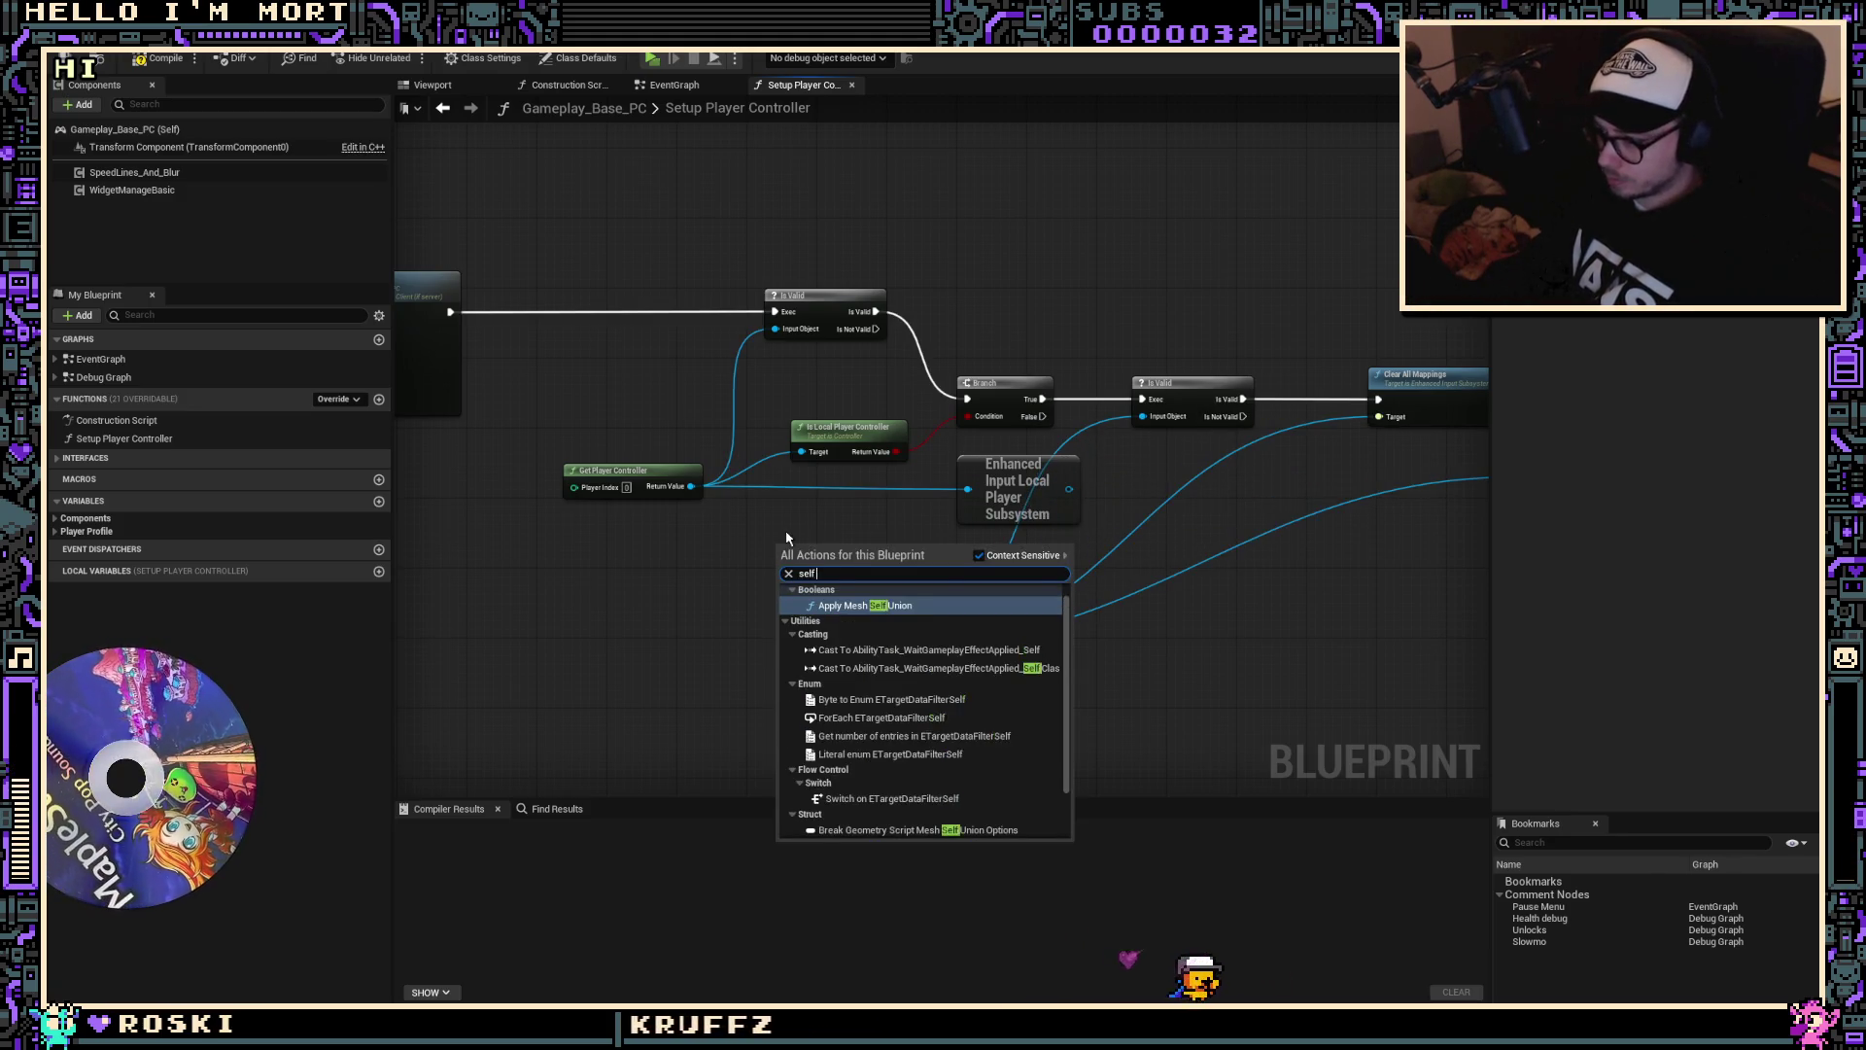
pyautogui.scroll(-5, 924, 700)
pyautogui.click(875, 749)
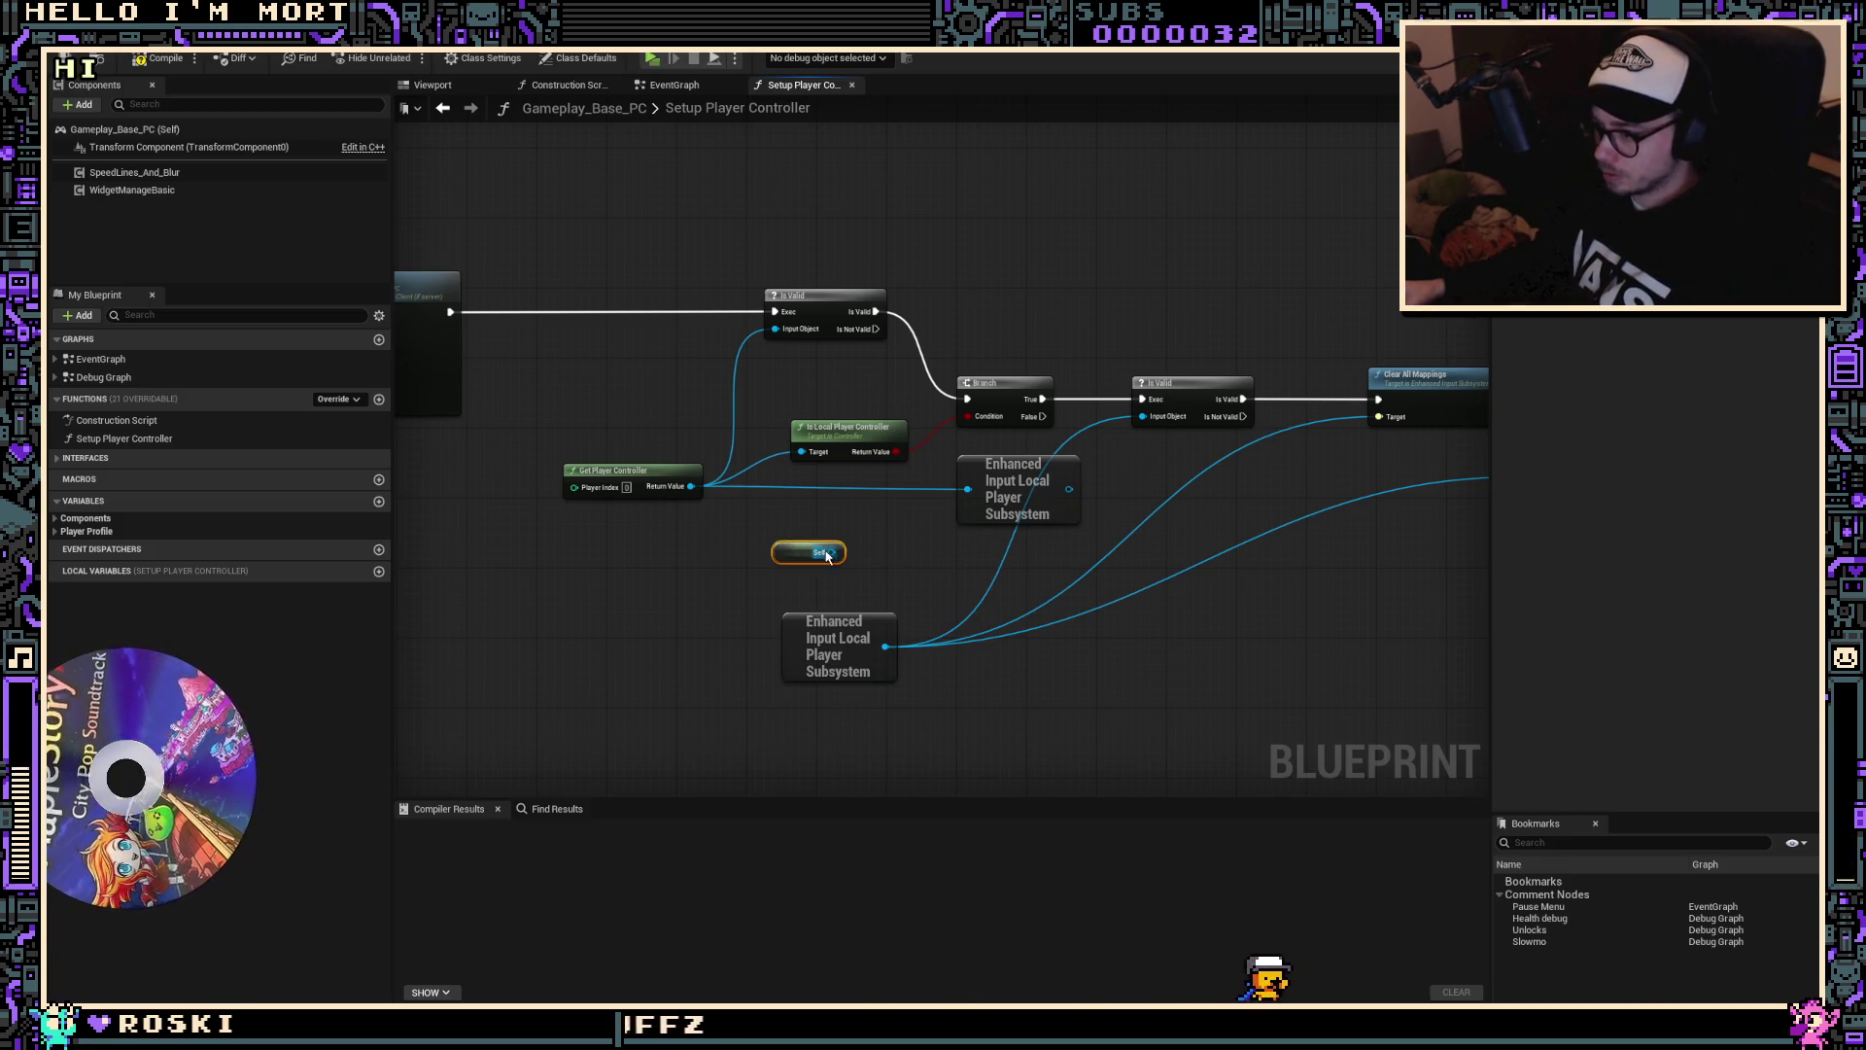
pyautogui.moveTo(831, 552)
pyautogui.mouseDown()
pyautogui.moveTo(855, 477)
pyautogui.moveTo(801, 452)
pyautogui.moveTo(1139, 475)
pyautogui.moveTo(963, 457)
pyautogui.moveTo(834, 374)
pyautogui.mouseUp()
pyautogui.click(622, 470)
pyautogui.press('Delete')
# Step: Delete the first Is Valid node and connect the entry node's exec output to Branch
pyautogui.scroll(-1, 1140, 474)
pyautogui.scroll(2, 702, 364)
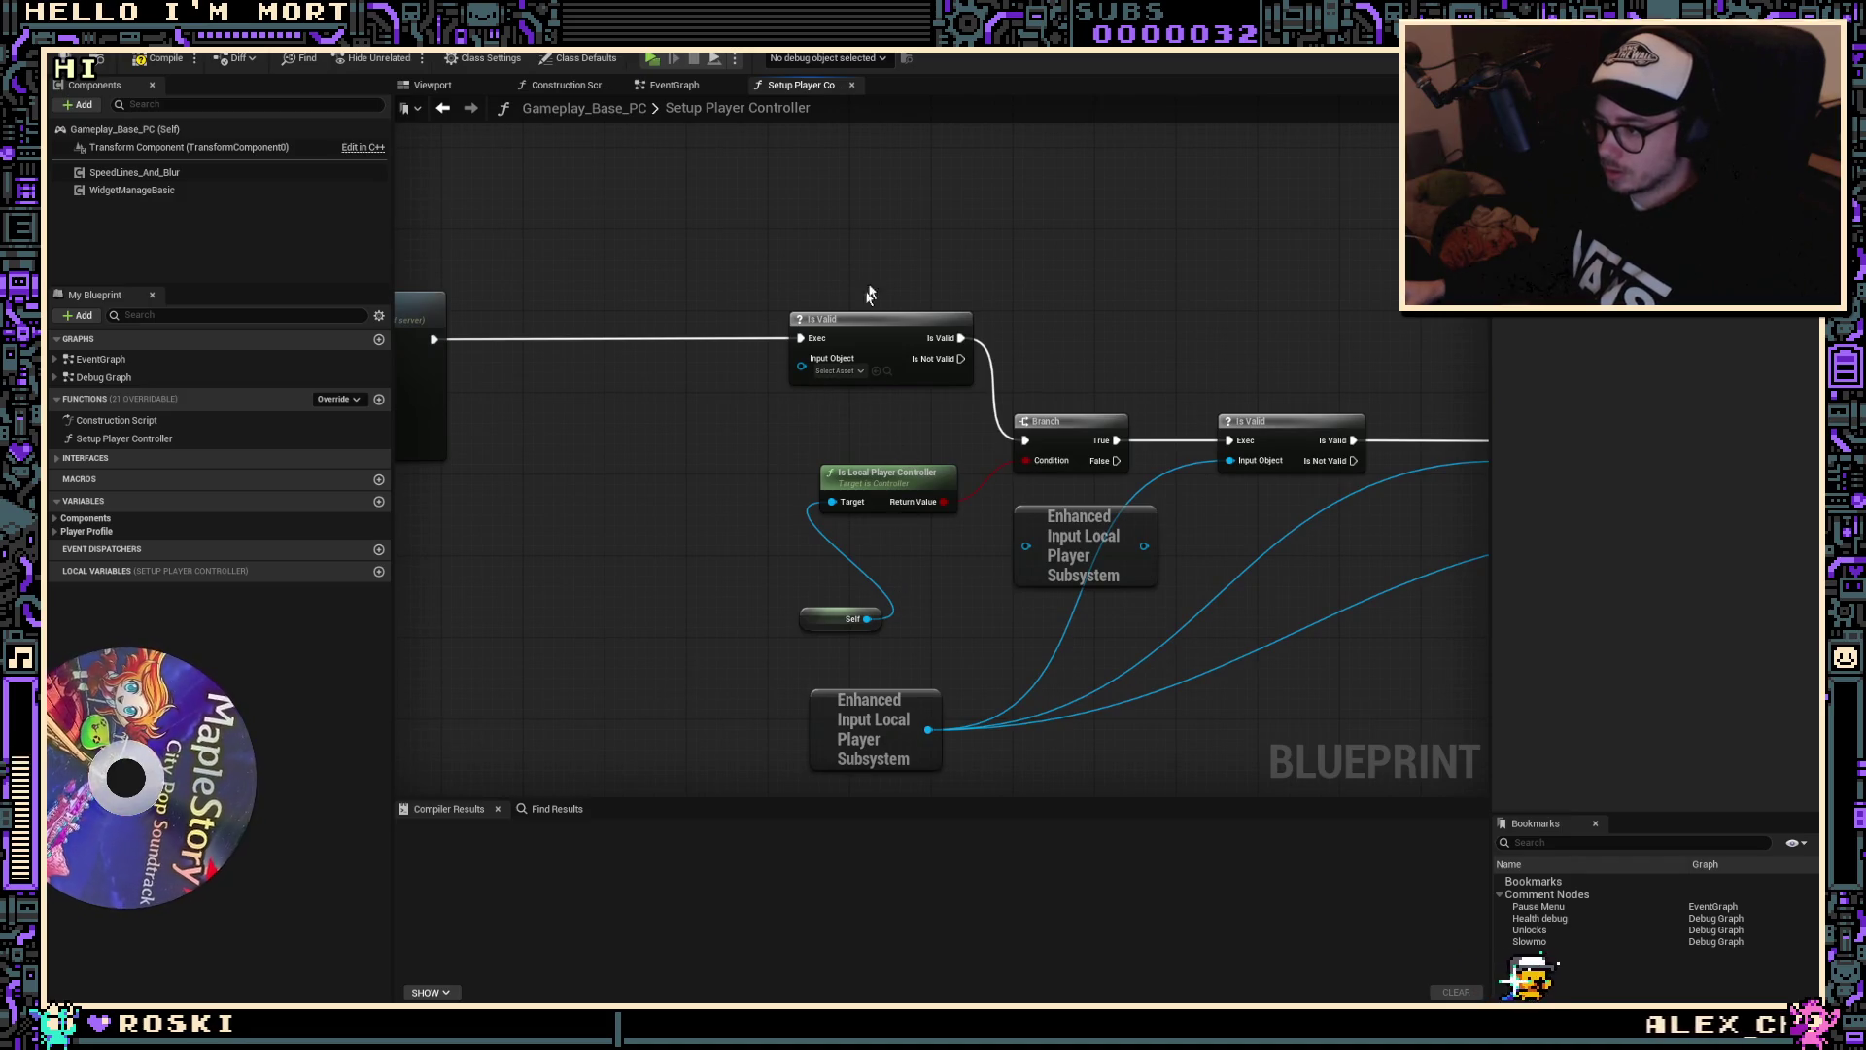
pyautogui.click(875, 321)
pyautogui.press('Delete')
pyautogui.scroll(-1, 875, 447)
pyautogui.moveTo(873, 452)
pyautogui.mouseDown()
pyautogui.moveTo(906, 452)
pyautogui.moveTo(863, 422)
pyautogui.moveTo(881, 405)
pyautogui.moveTo(437, 324)
pyautogui.mouseUp()
pyautogui.moveTo(802, 571); pyautogui.dragTo(771, 444)
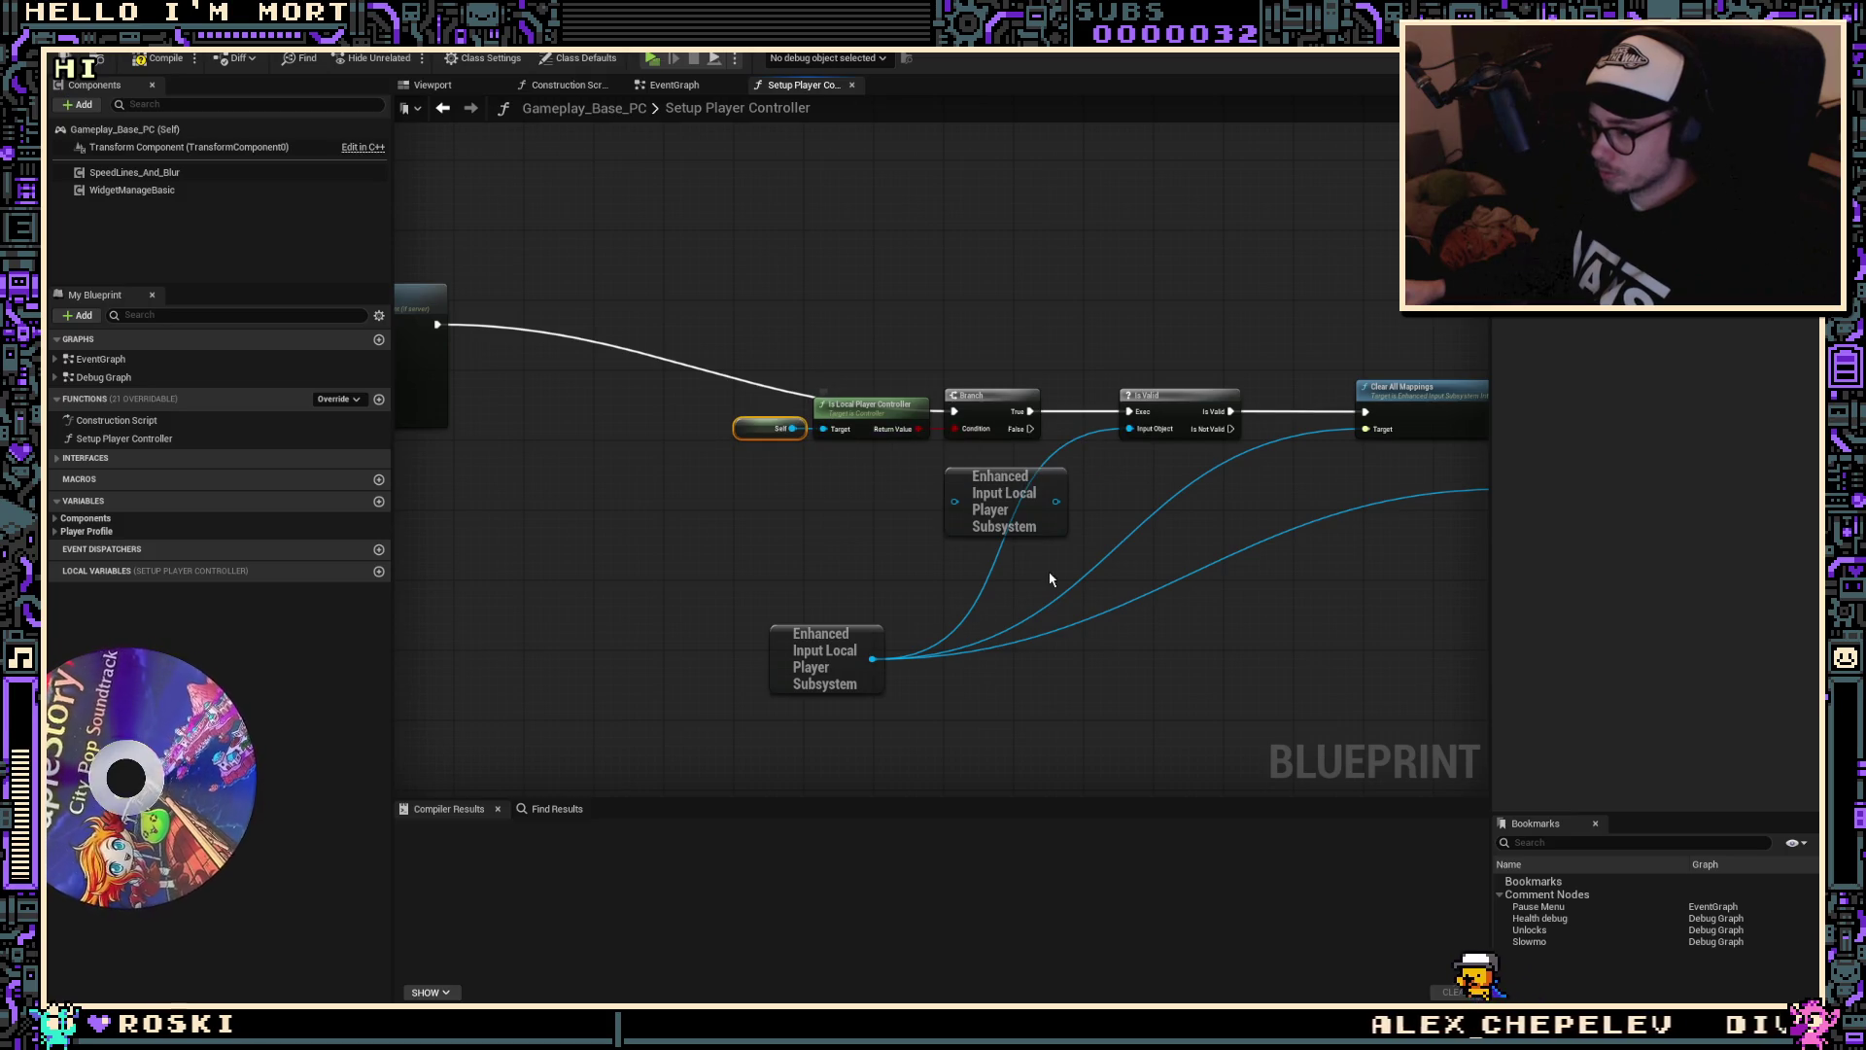
# Step: Delete the duplicate subsystem node and arrange the remaining subsystem and Branch nodes neatly
pyautogui.click(1052, 529)
pyautogui.press('Delete')
pyautogui.moveTo(826, 638)
pyautogui.mouseDown()
pyautogui.moveTo(1062, 496)
pyautogui.moveTo(1023, 463)
pyautogui.moveTo(1002, 480)
pyautogui.mouseUp()
pyautogui.moveTo(1006, 398); pyautogui.dragTo(1031, 400)
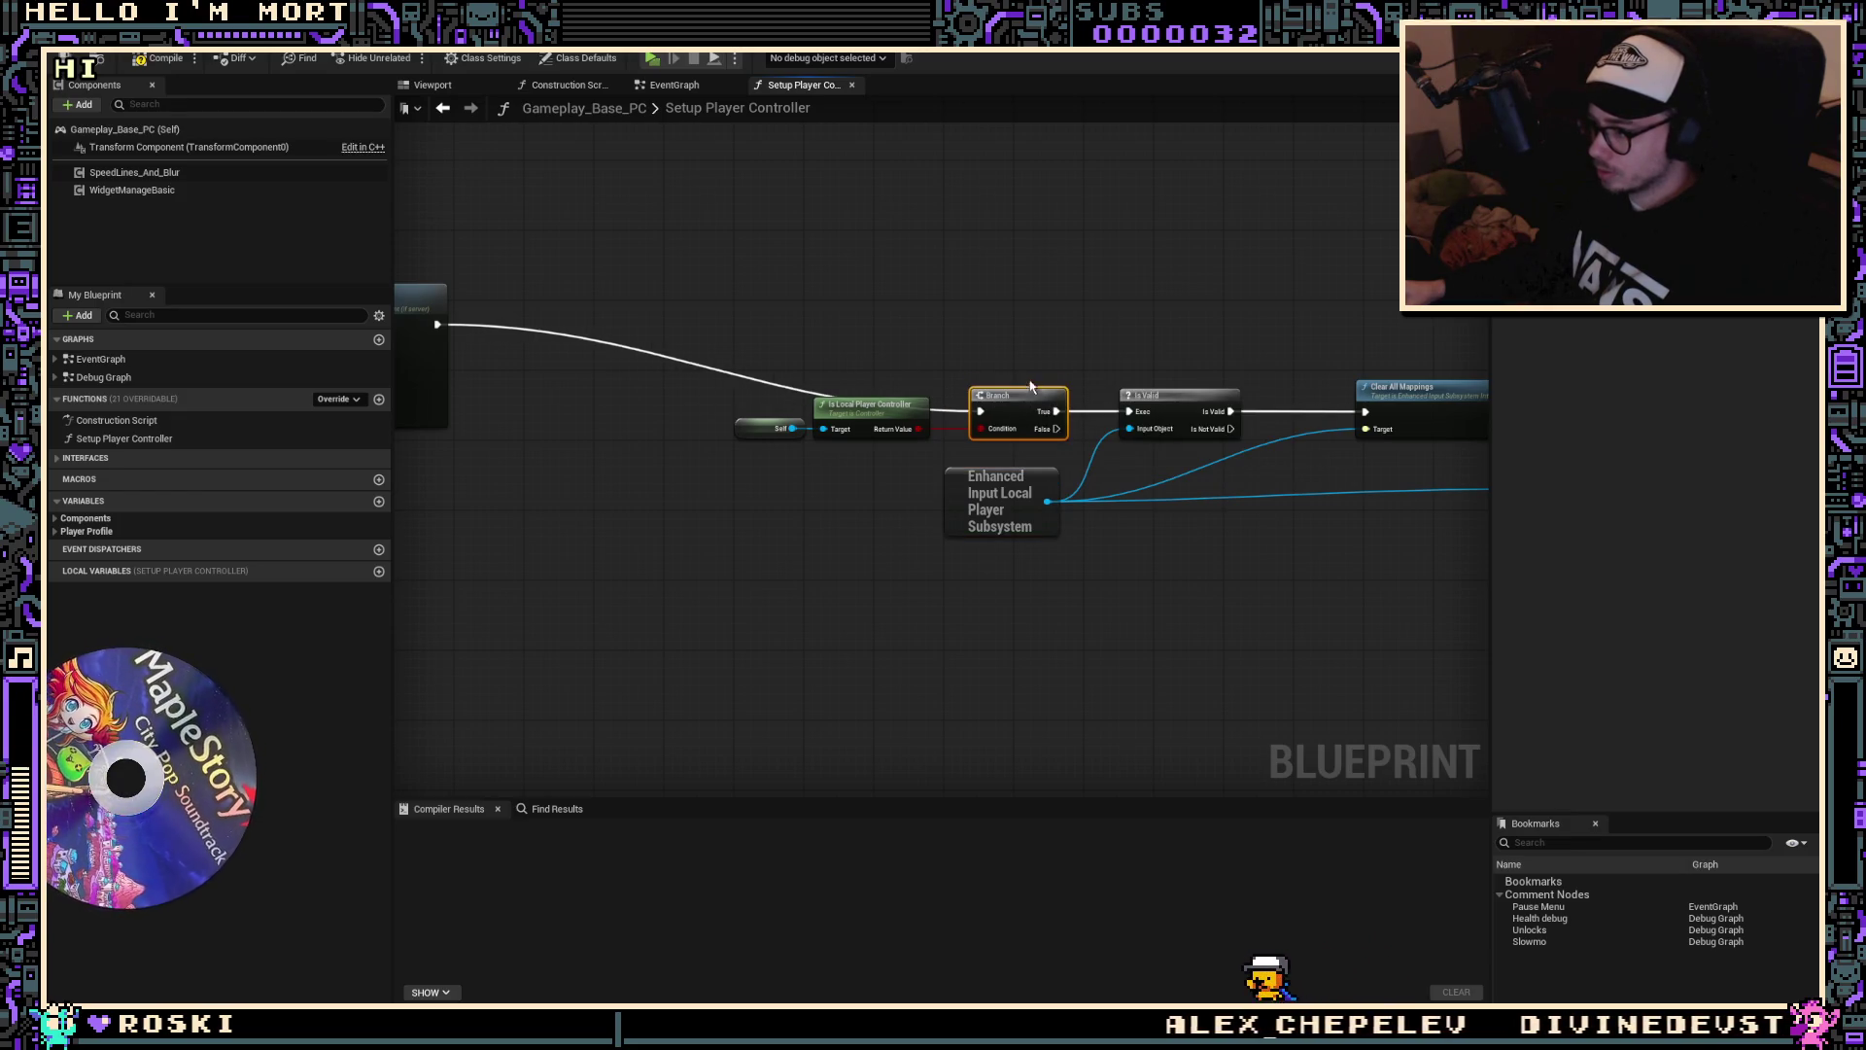
pyautogui.moveTo(1170, 609); pyautogui.dragTo(733, 598)
pyautogui.click(927, 454)
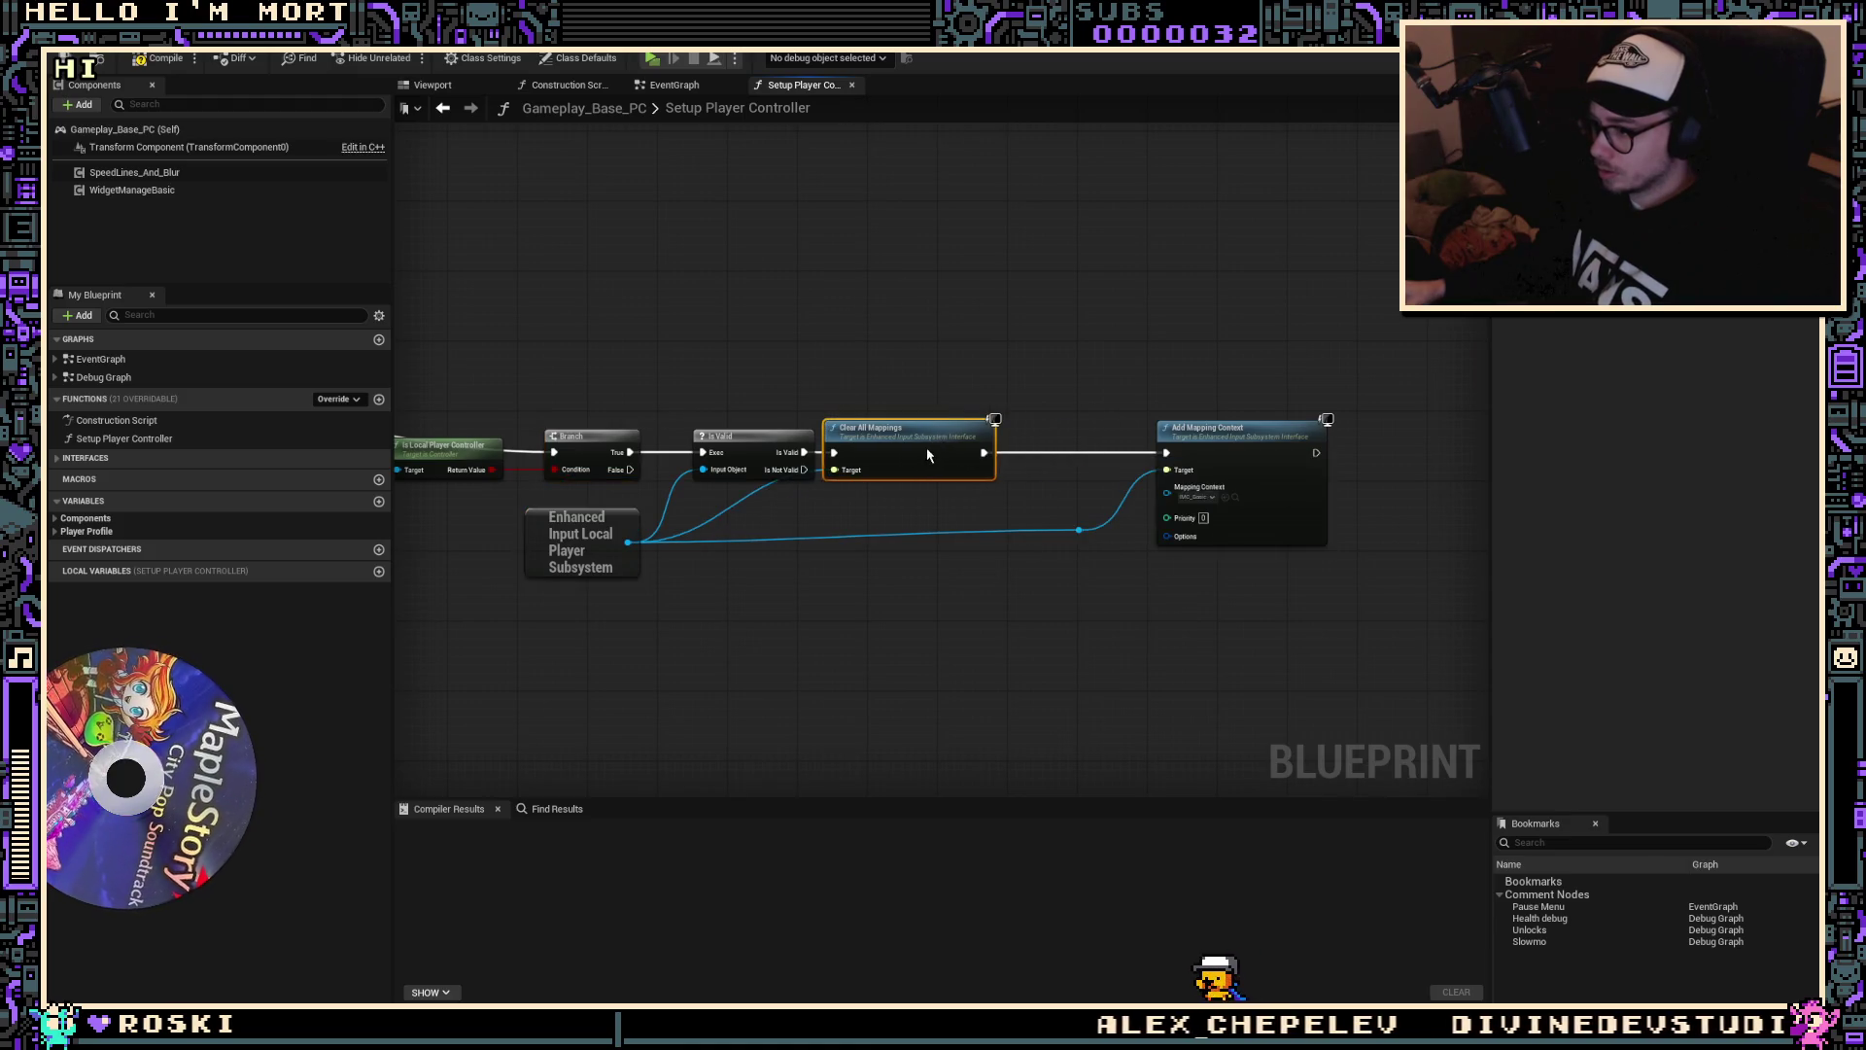
pyautogui.moveTo(1050, 546); pyautogui.dragTo(1018, 550)
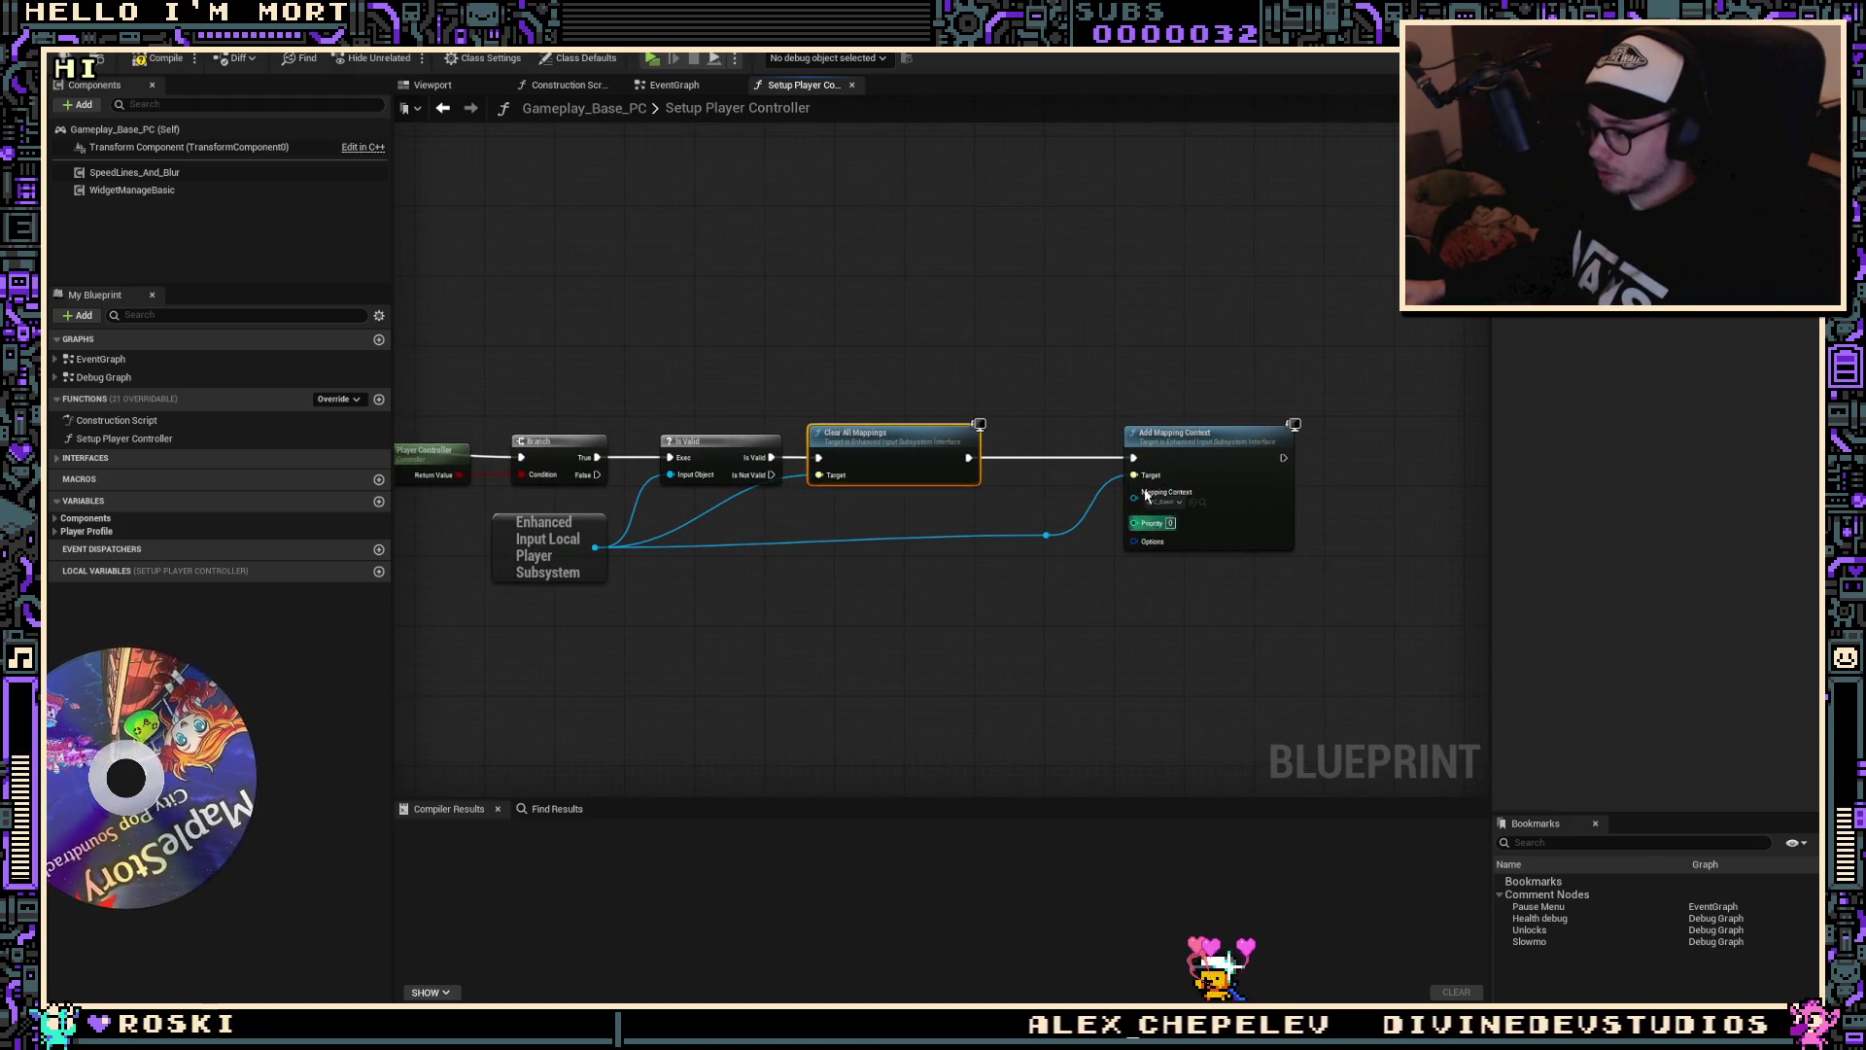
pyautogui.moveTo(598, 569); pyautogui.dragTo(680, 556)
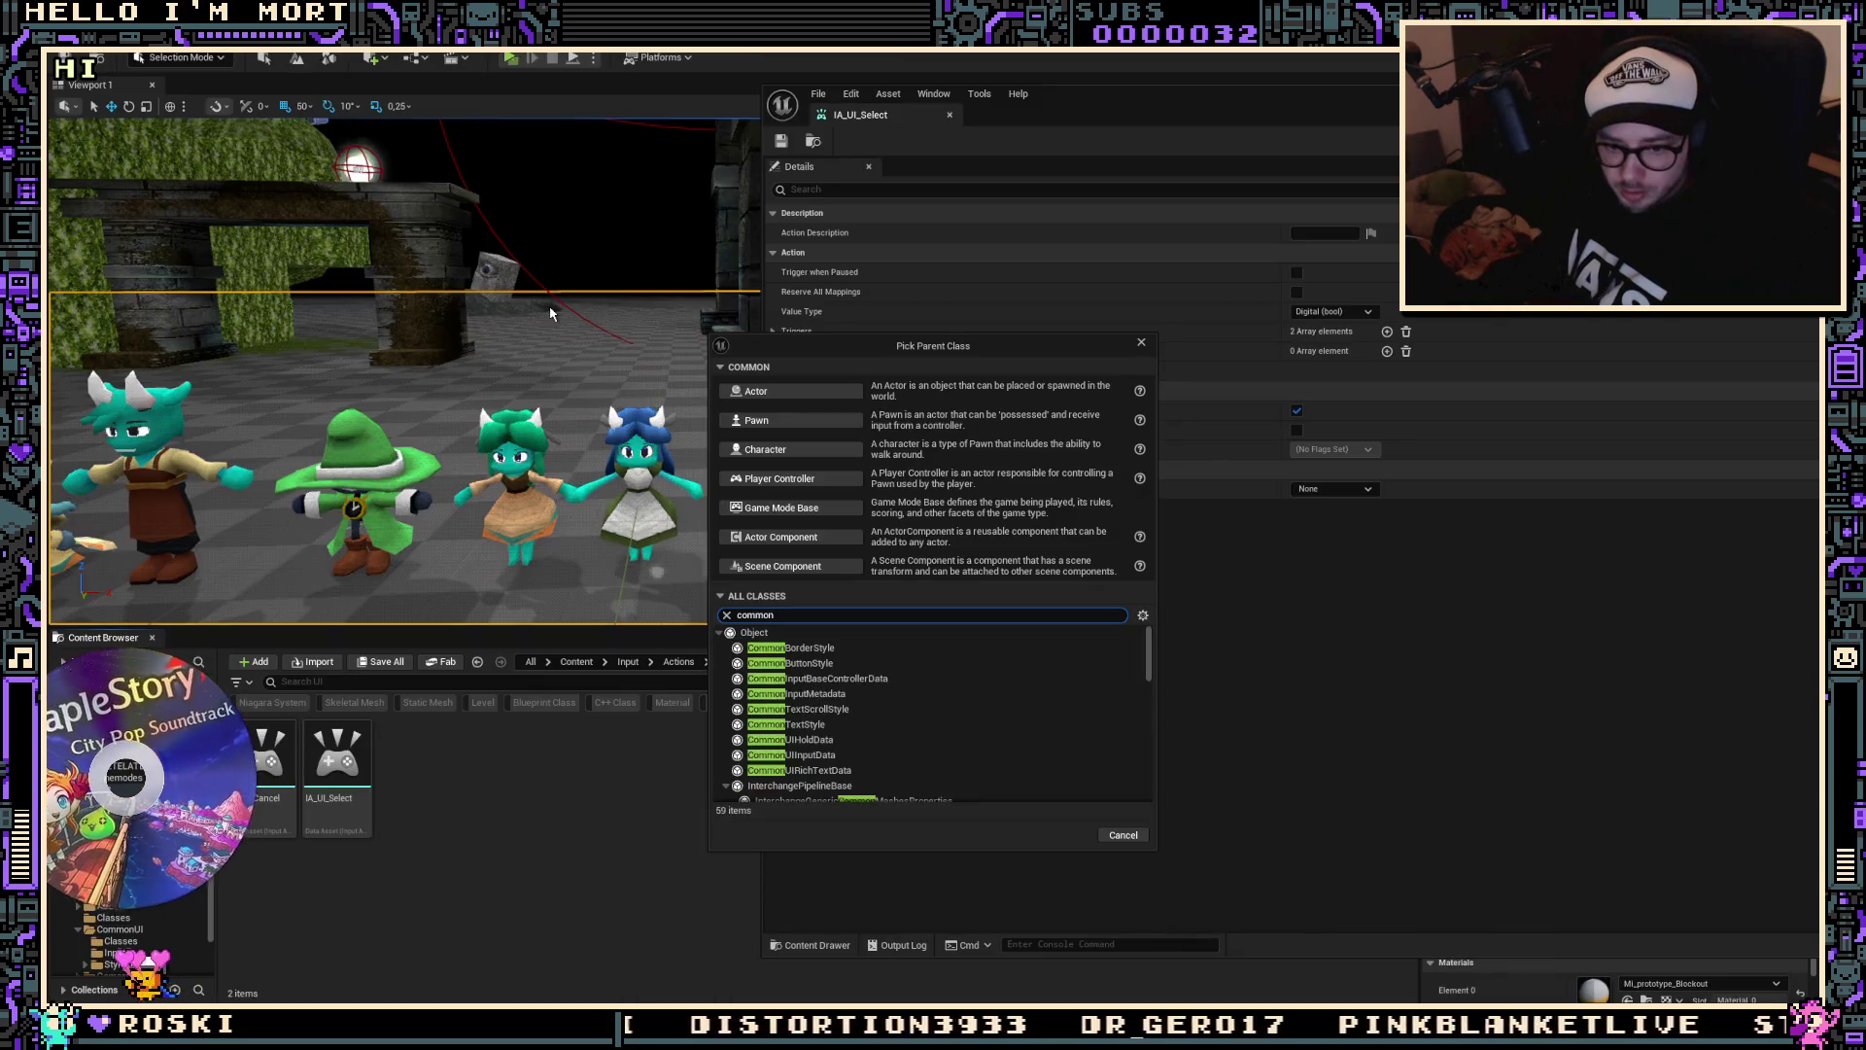
# Step: Cancel the 'mapping' parent class search and dismiss the Content Browser's new-asset menu
pyautogui.write('mapping')
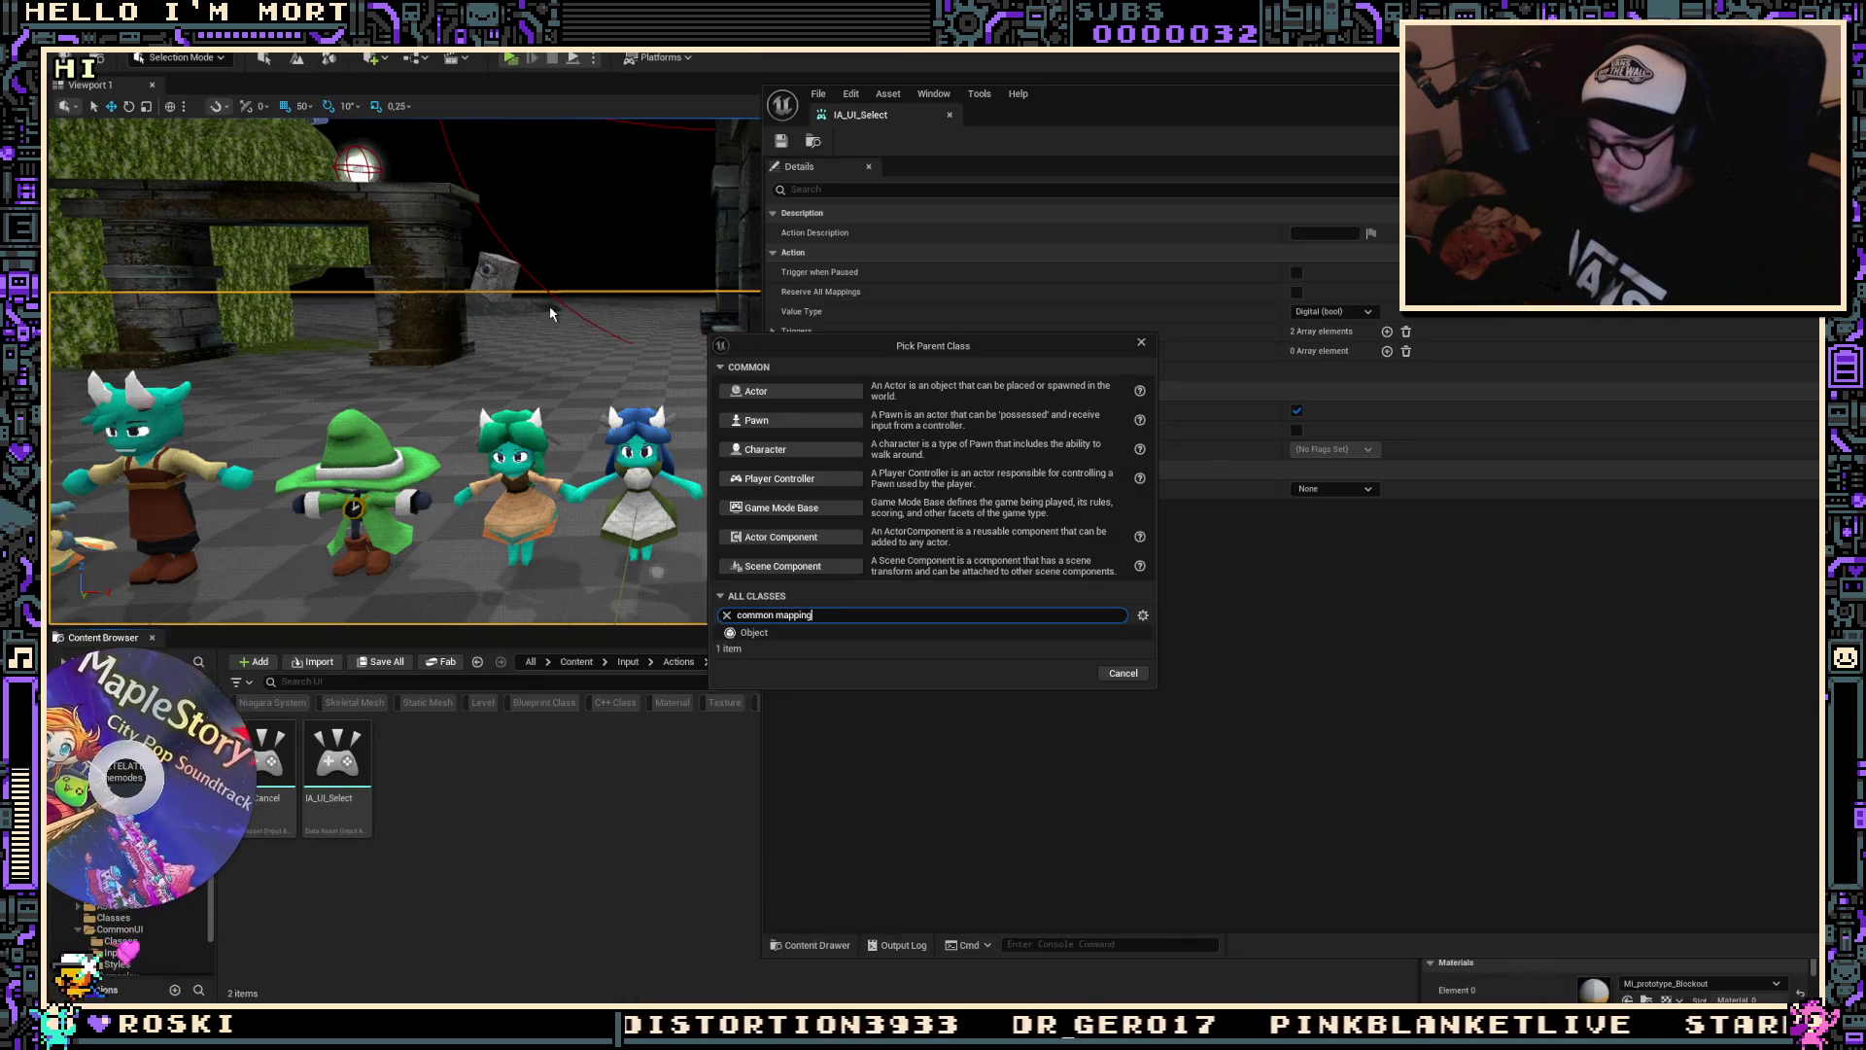
pyautogui.click(1141, 342)
pyautogui.rightClick(427, 855)
pyautogui.moveTo(466, 618)
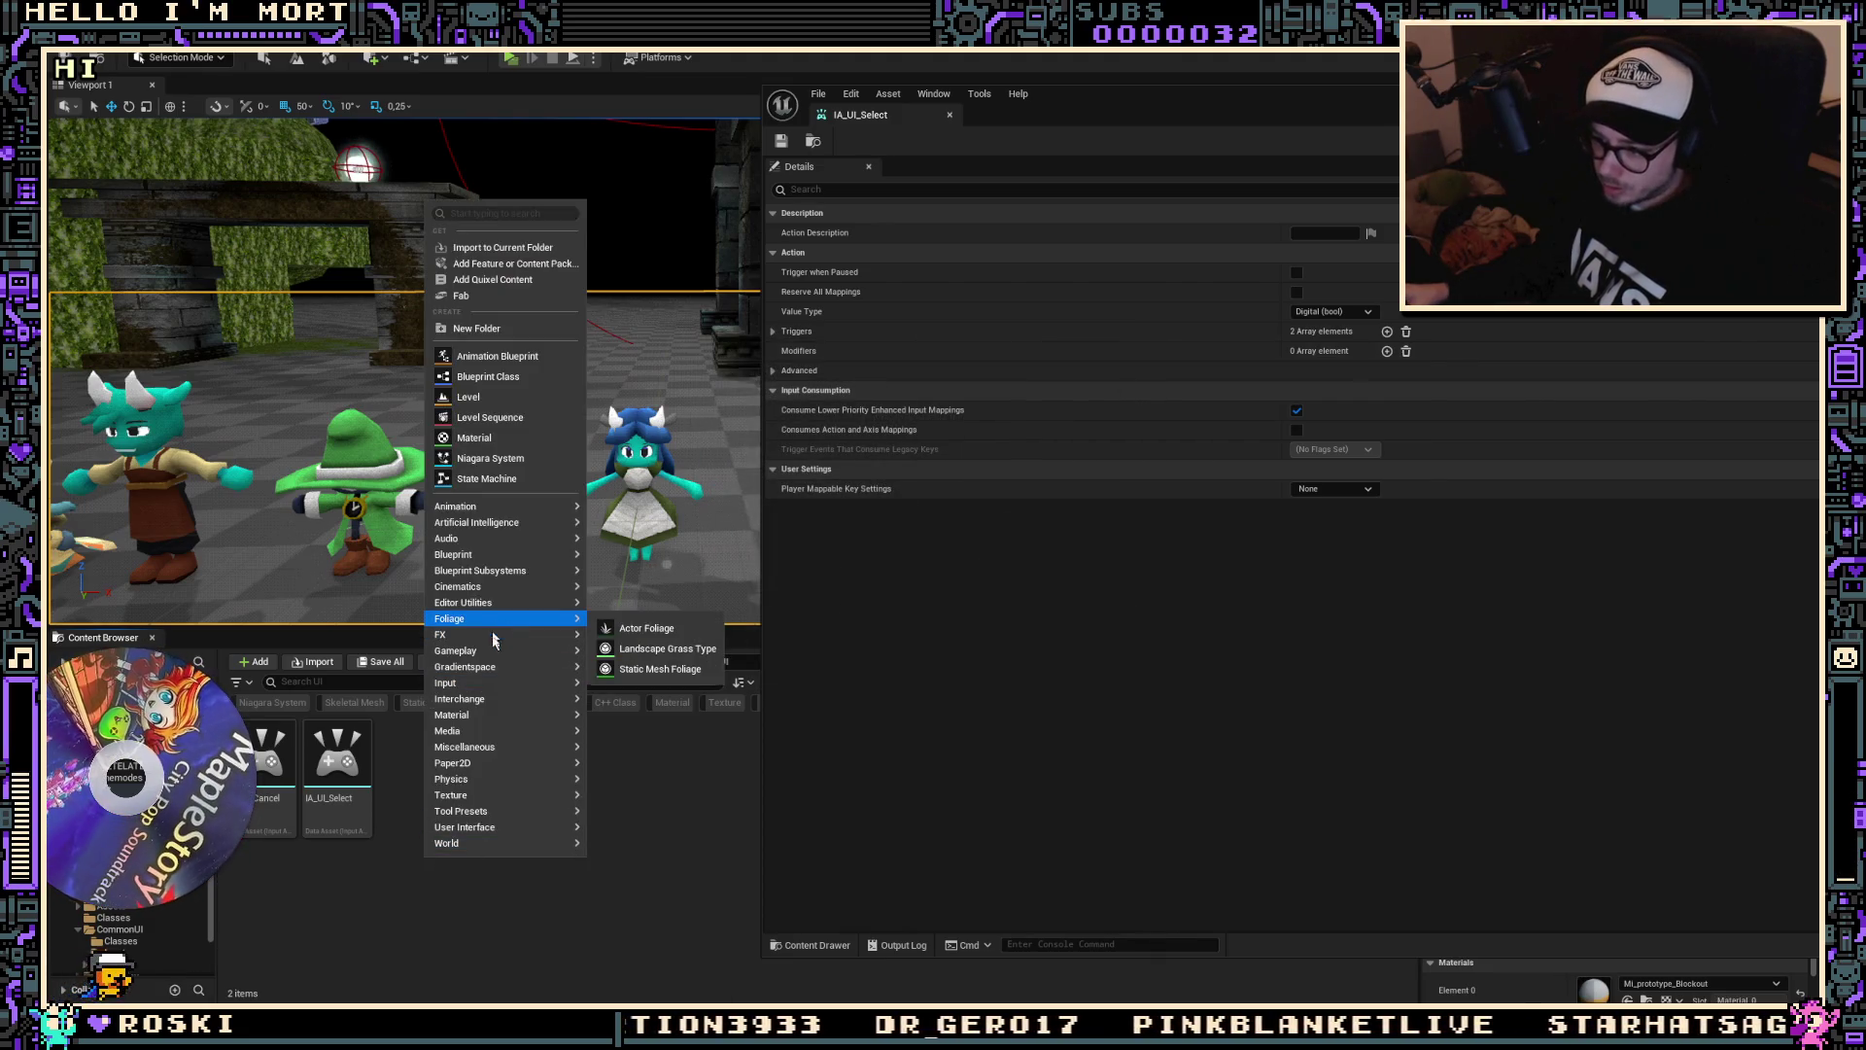
pyautogui.moveTo(486, 682)
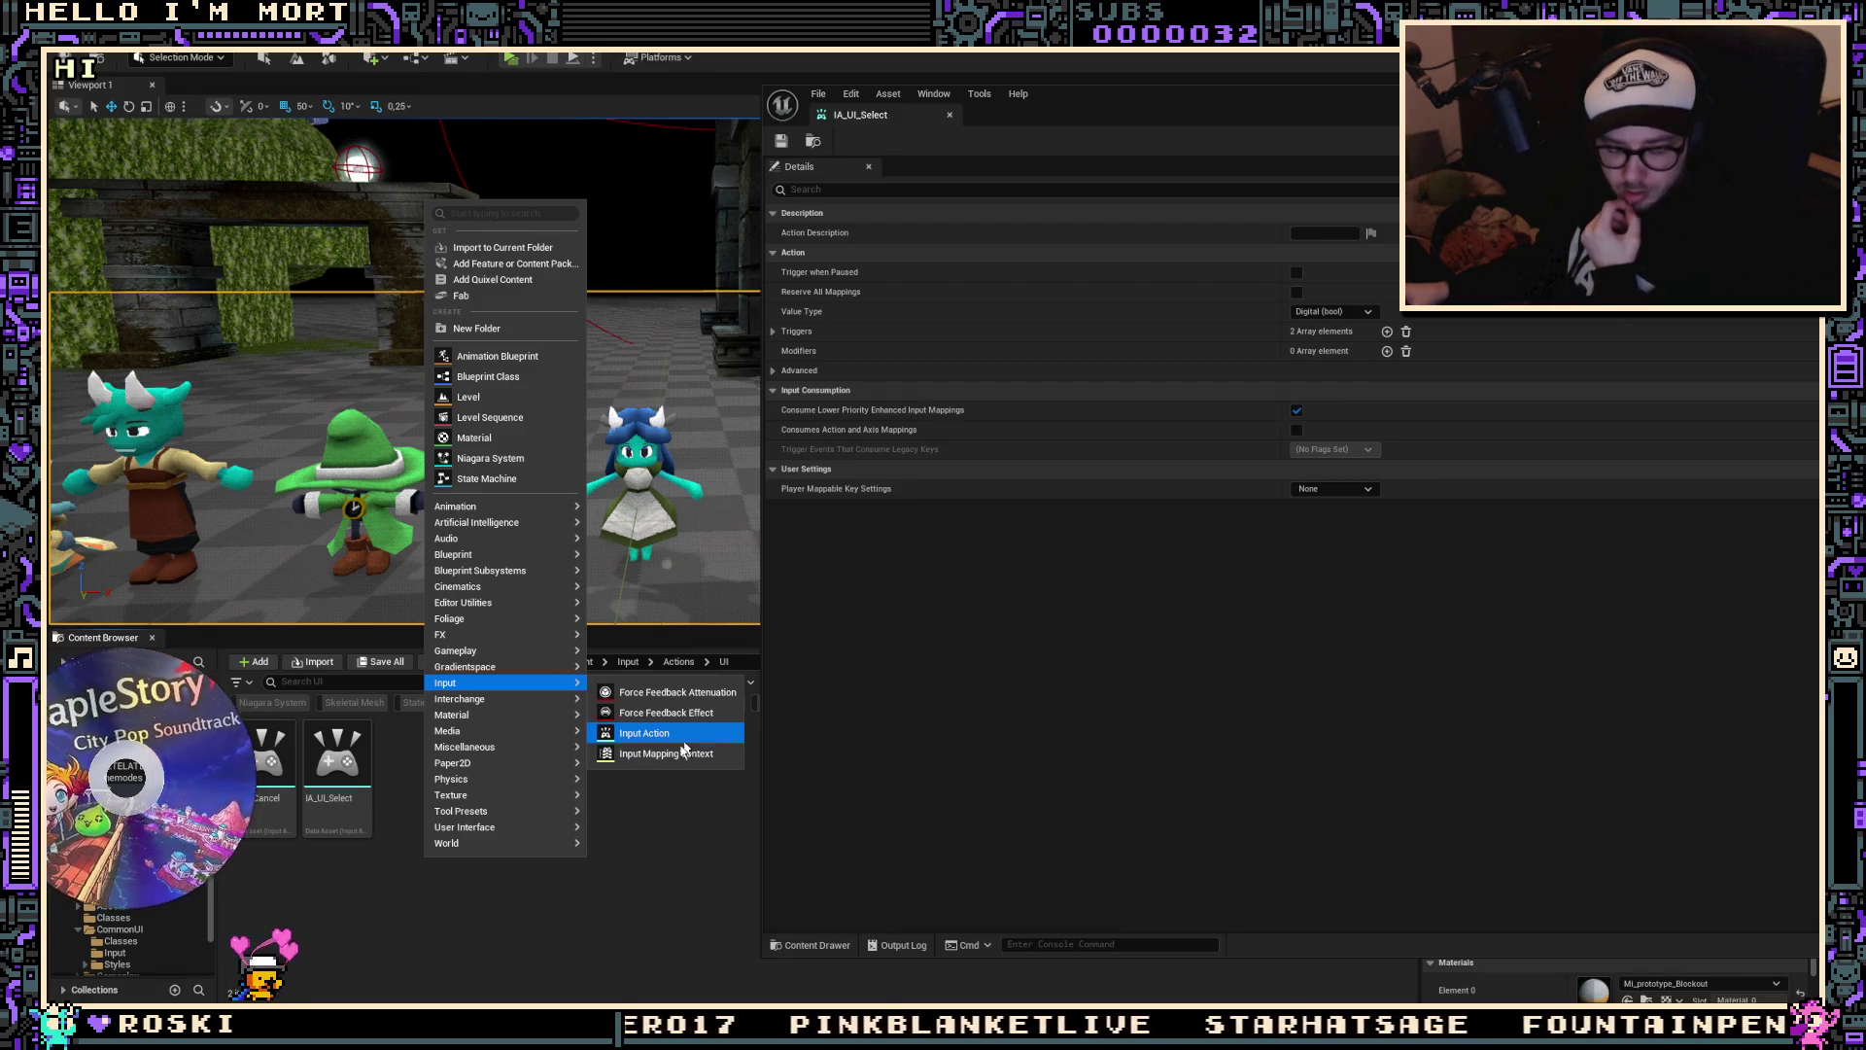
pyautogui.click(582, 873)
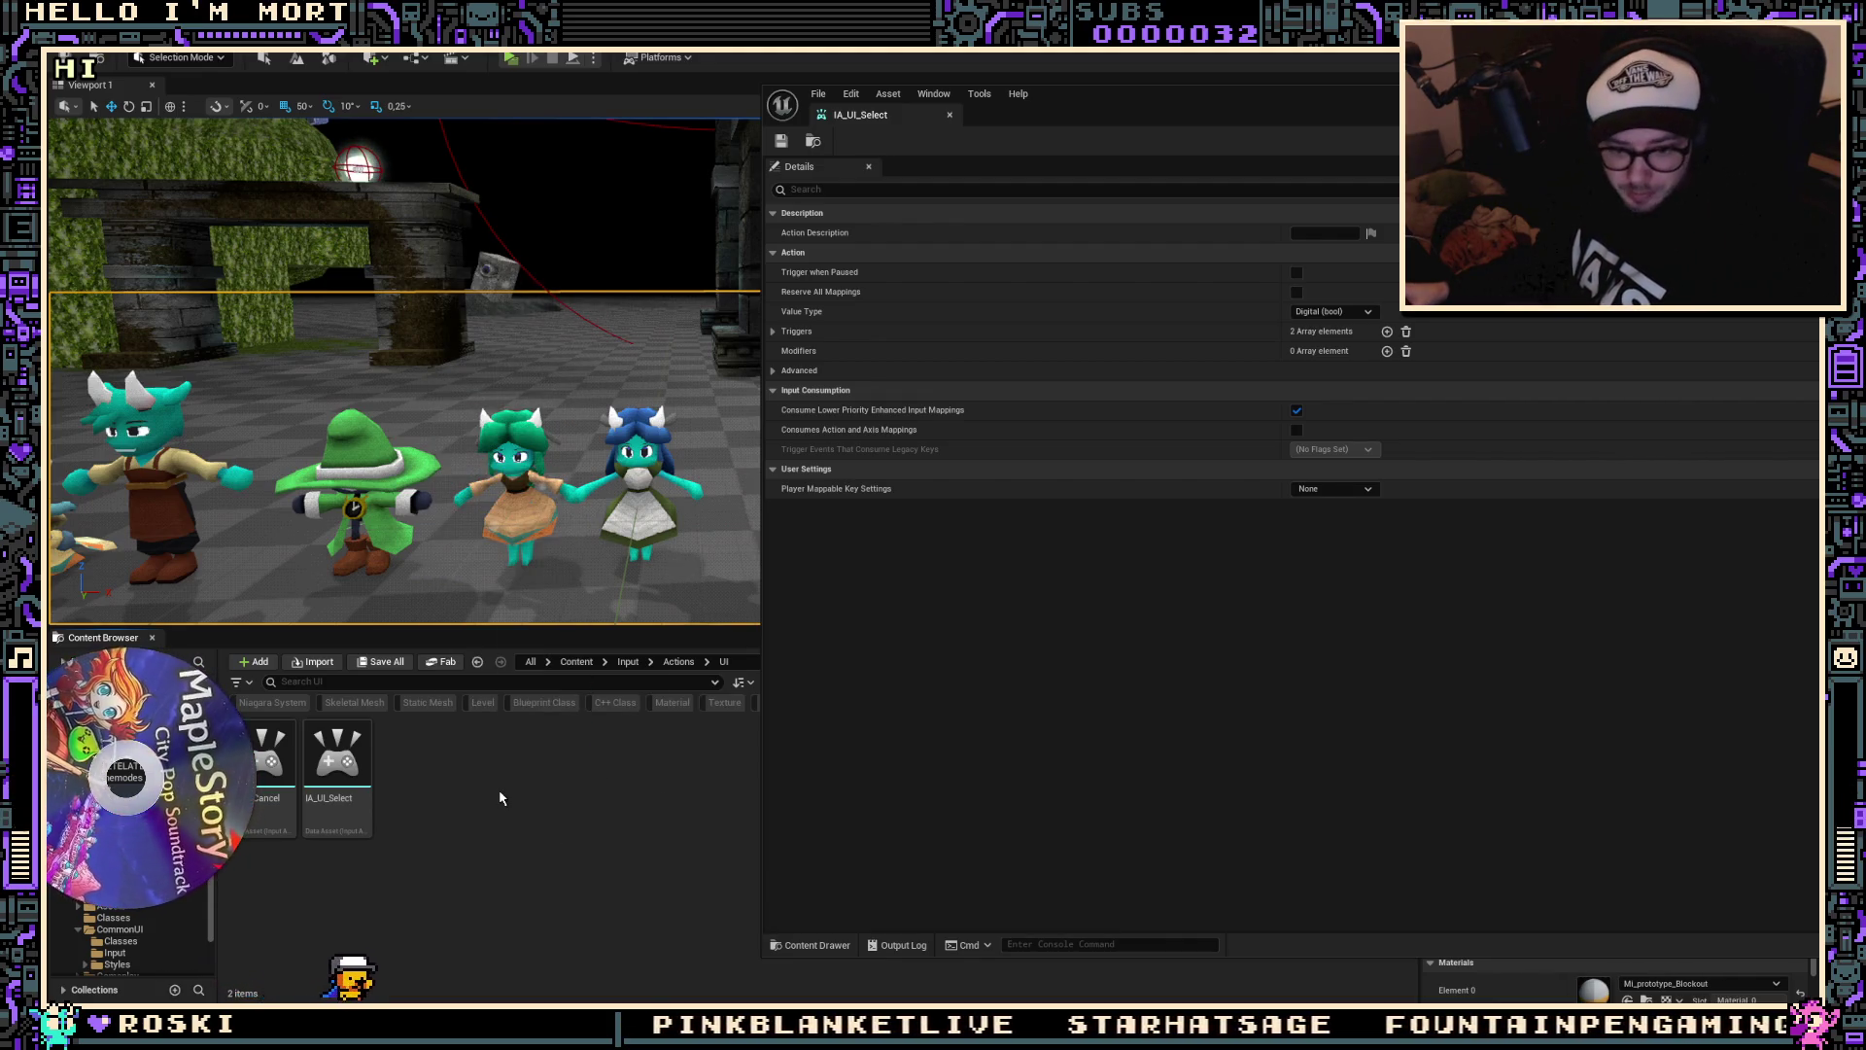
# Step: Create a Blueprint class with CommonInputMetadata as its parent, found by searching 'data'
pyautogui.rightClick(500, 797)
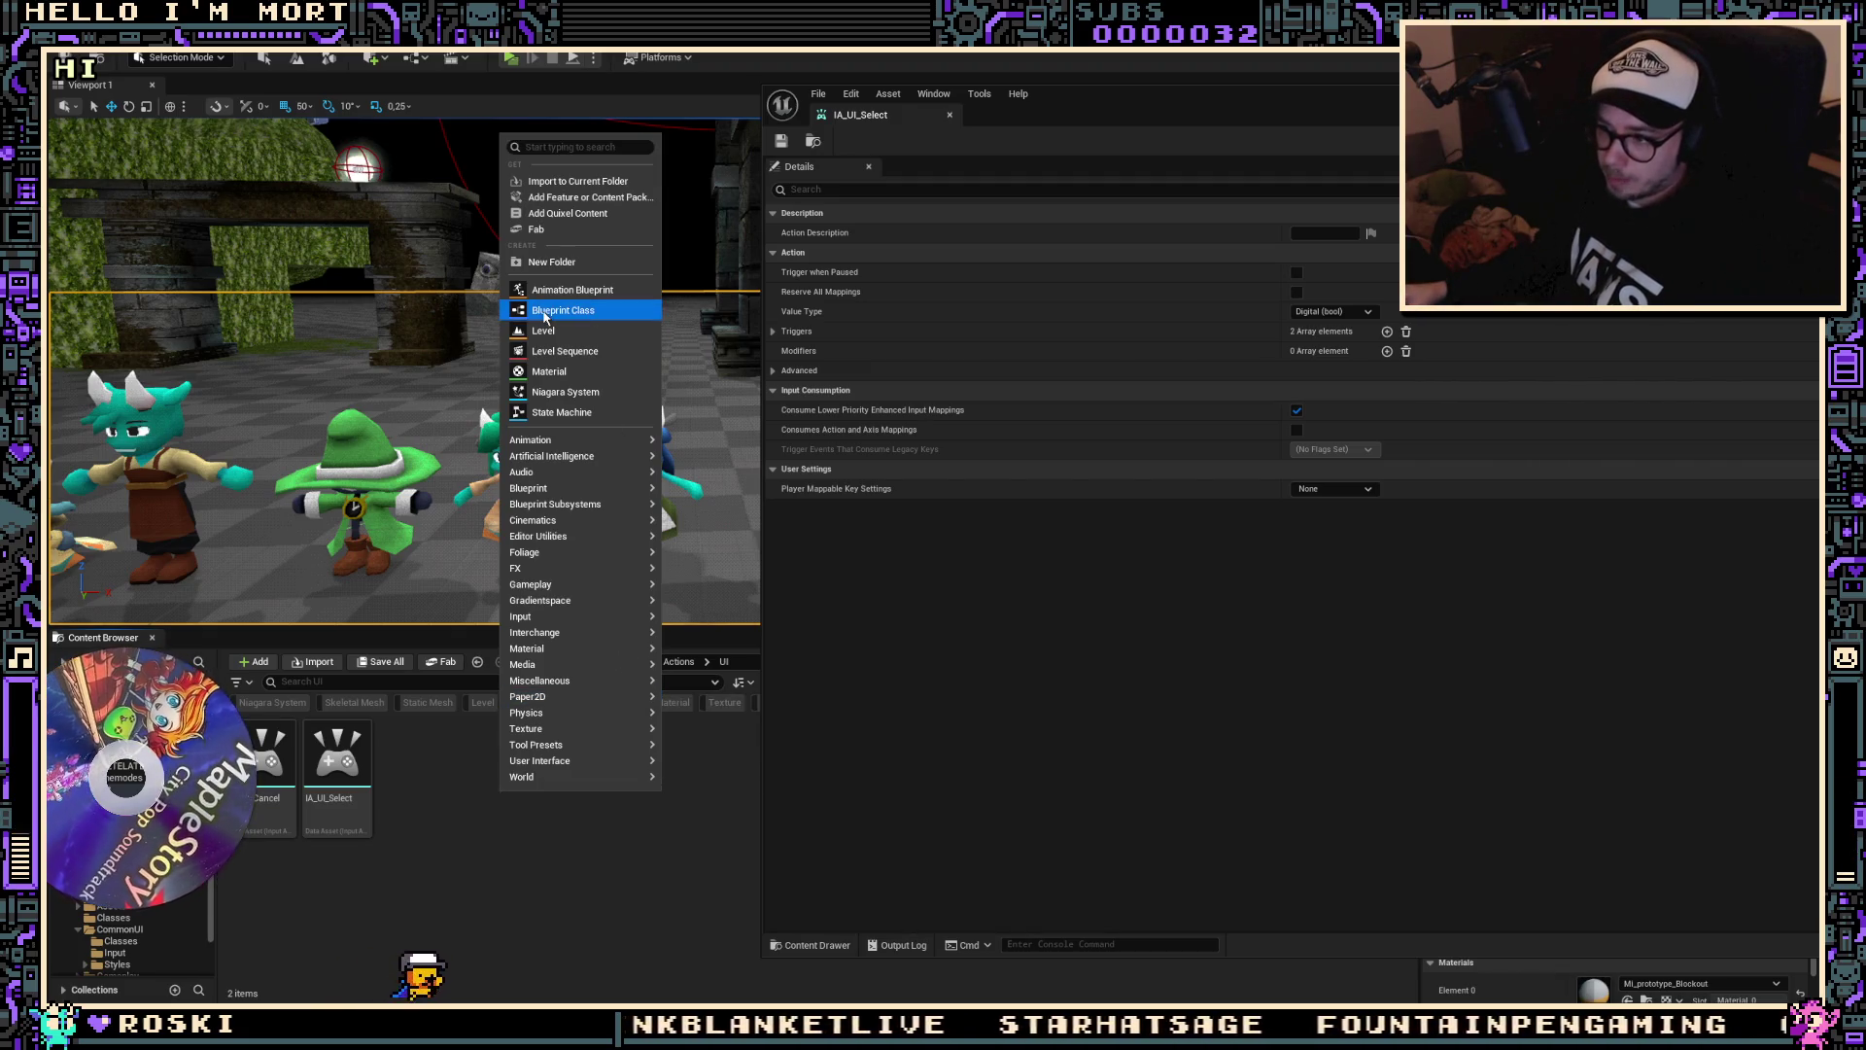
pyautogui.click(559, 310)
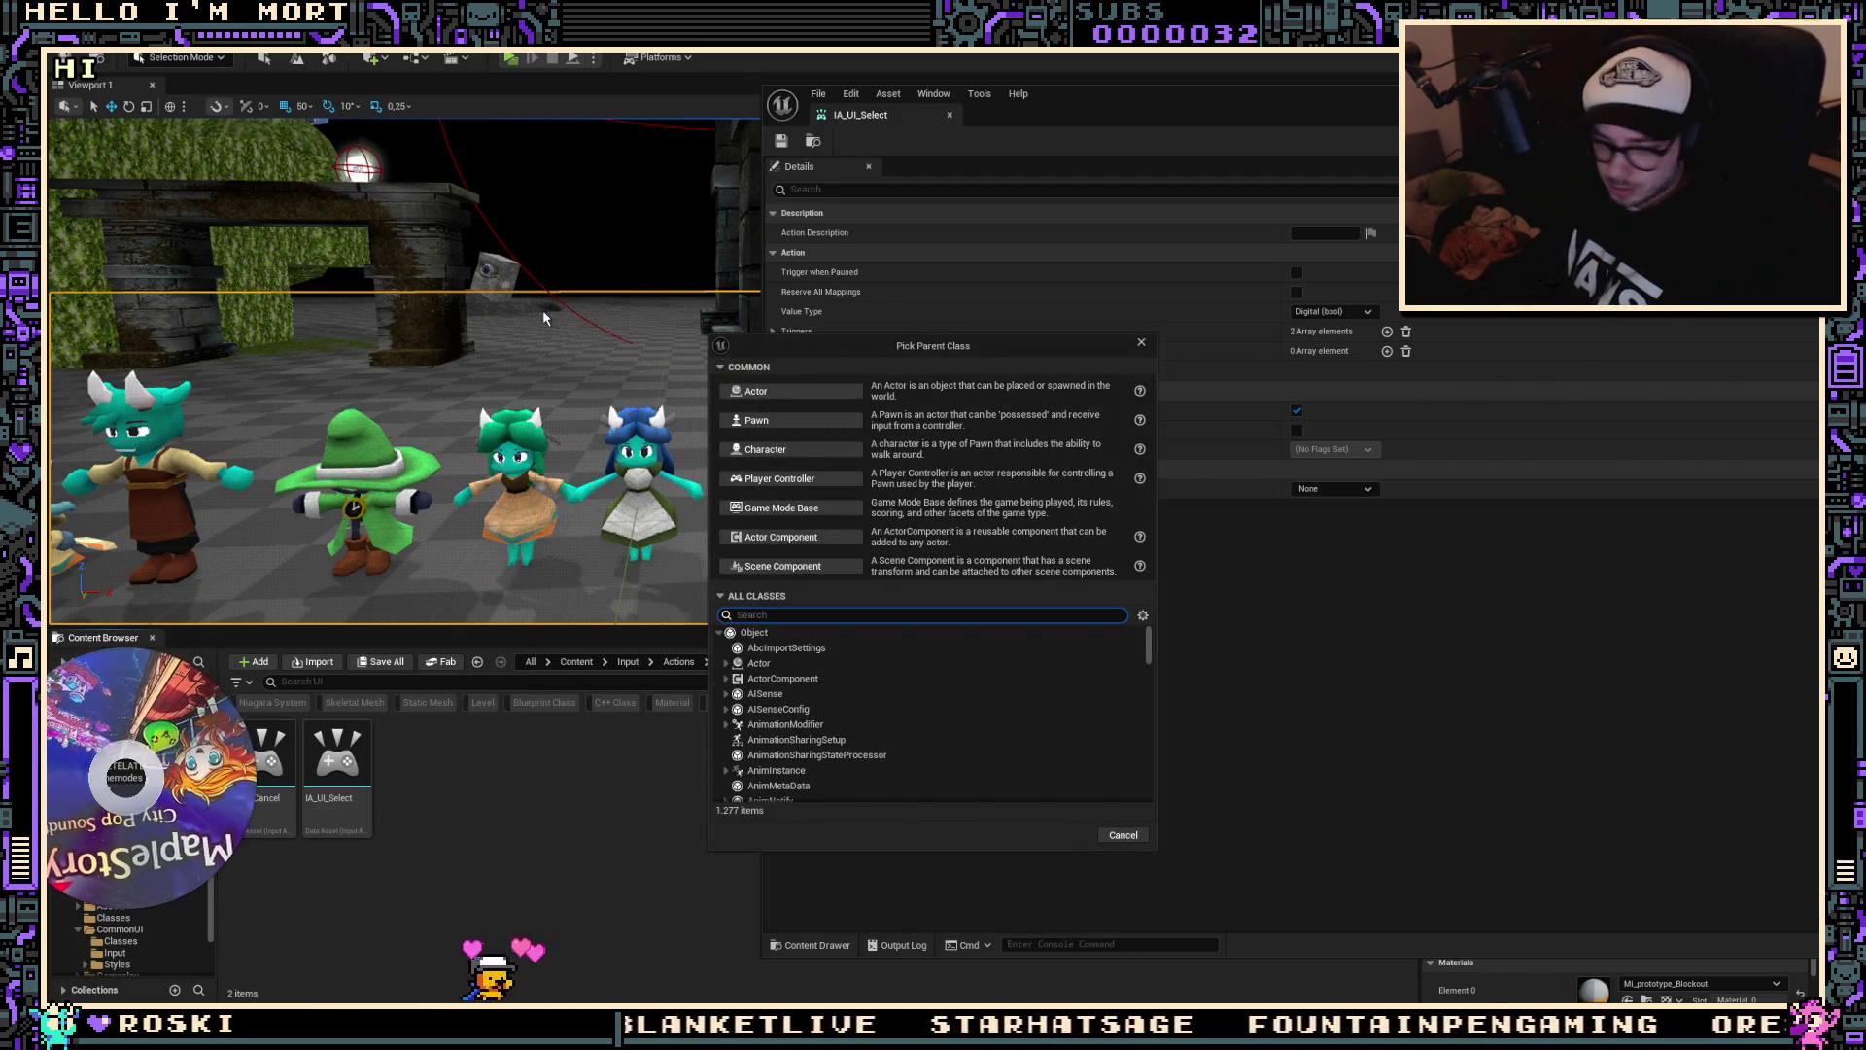
pyautogui.write('common')
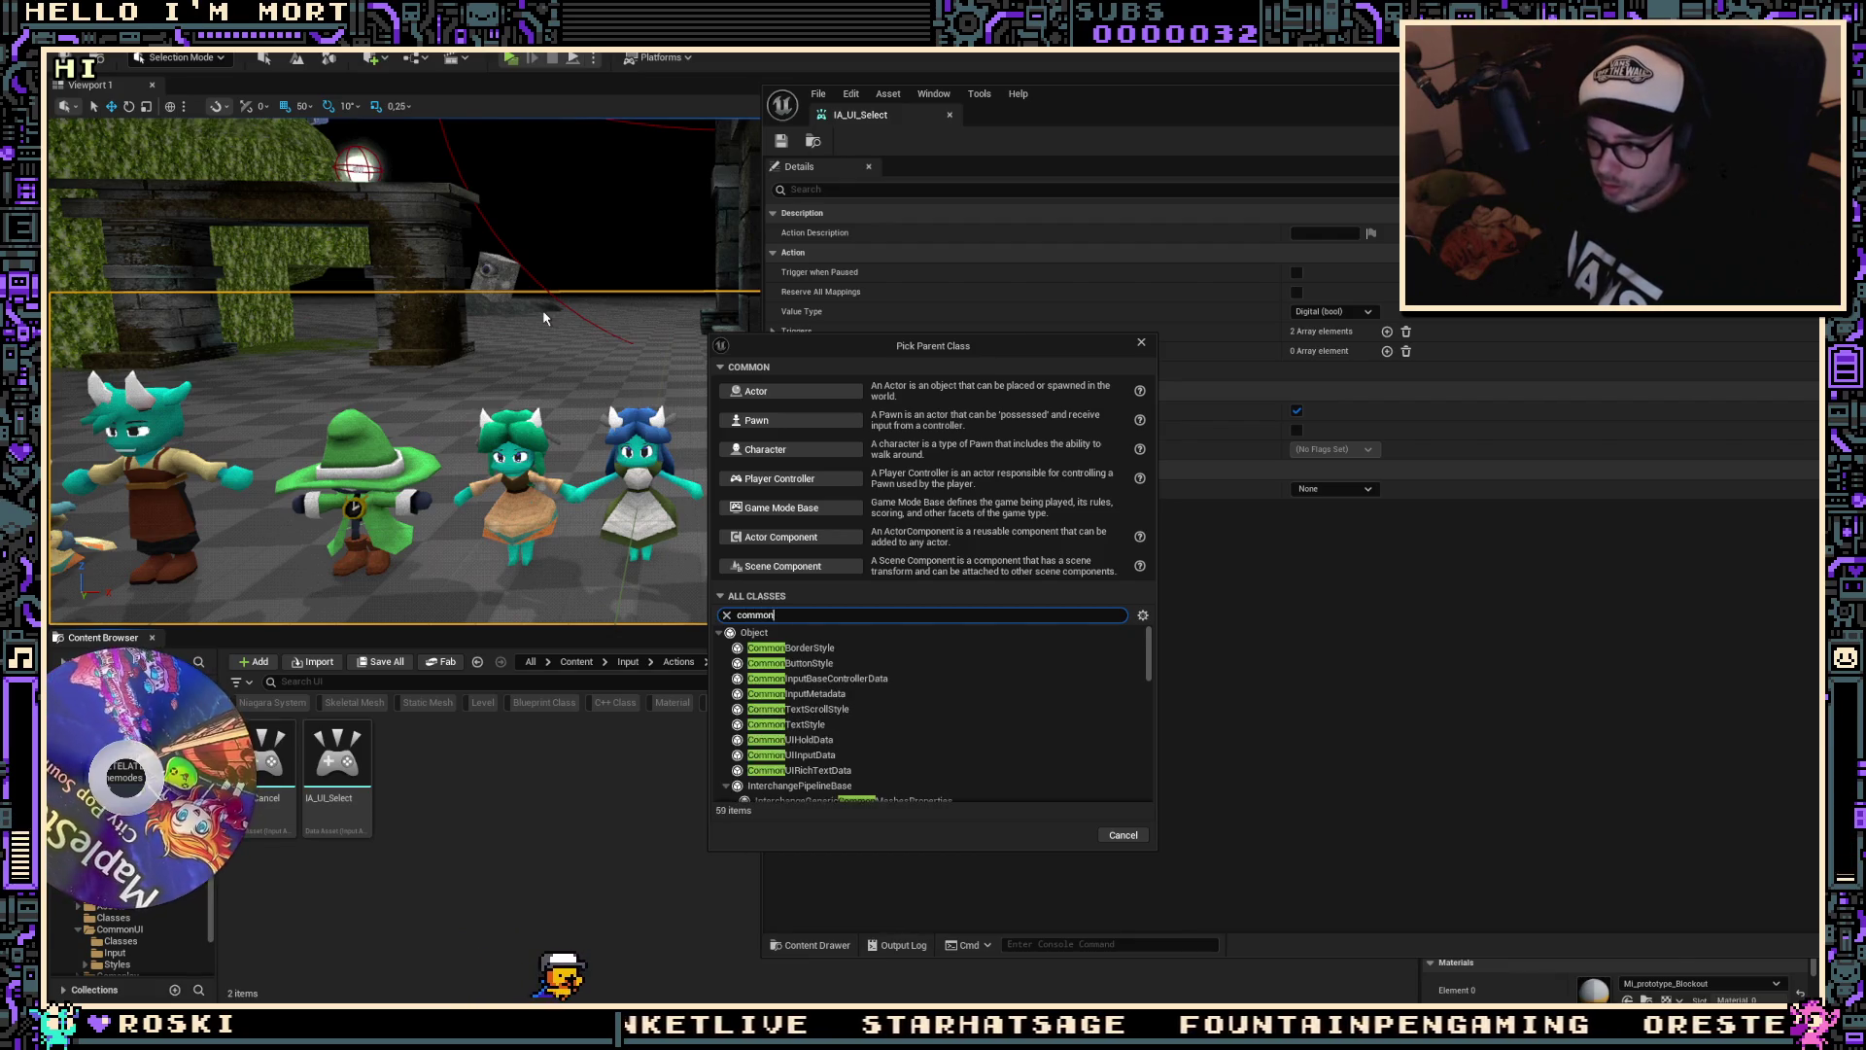
pyautogui.write(' ma')
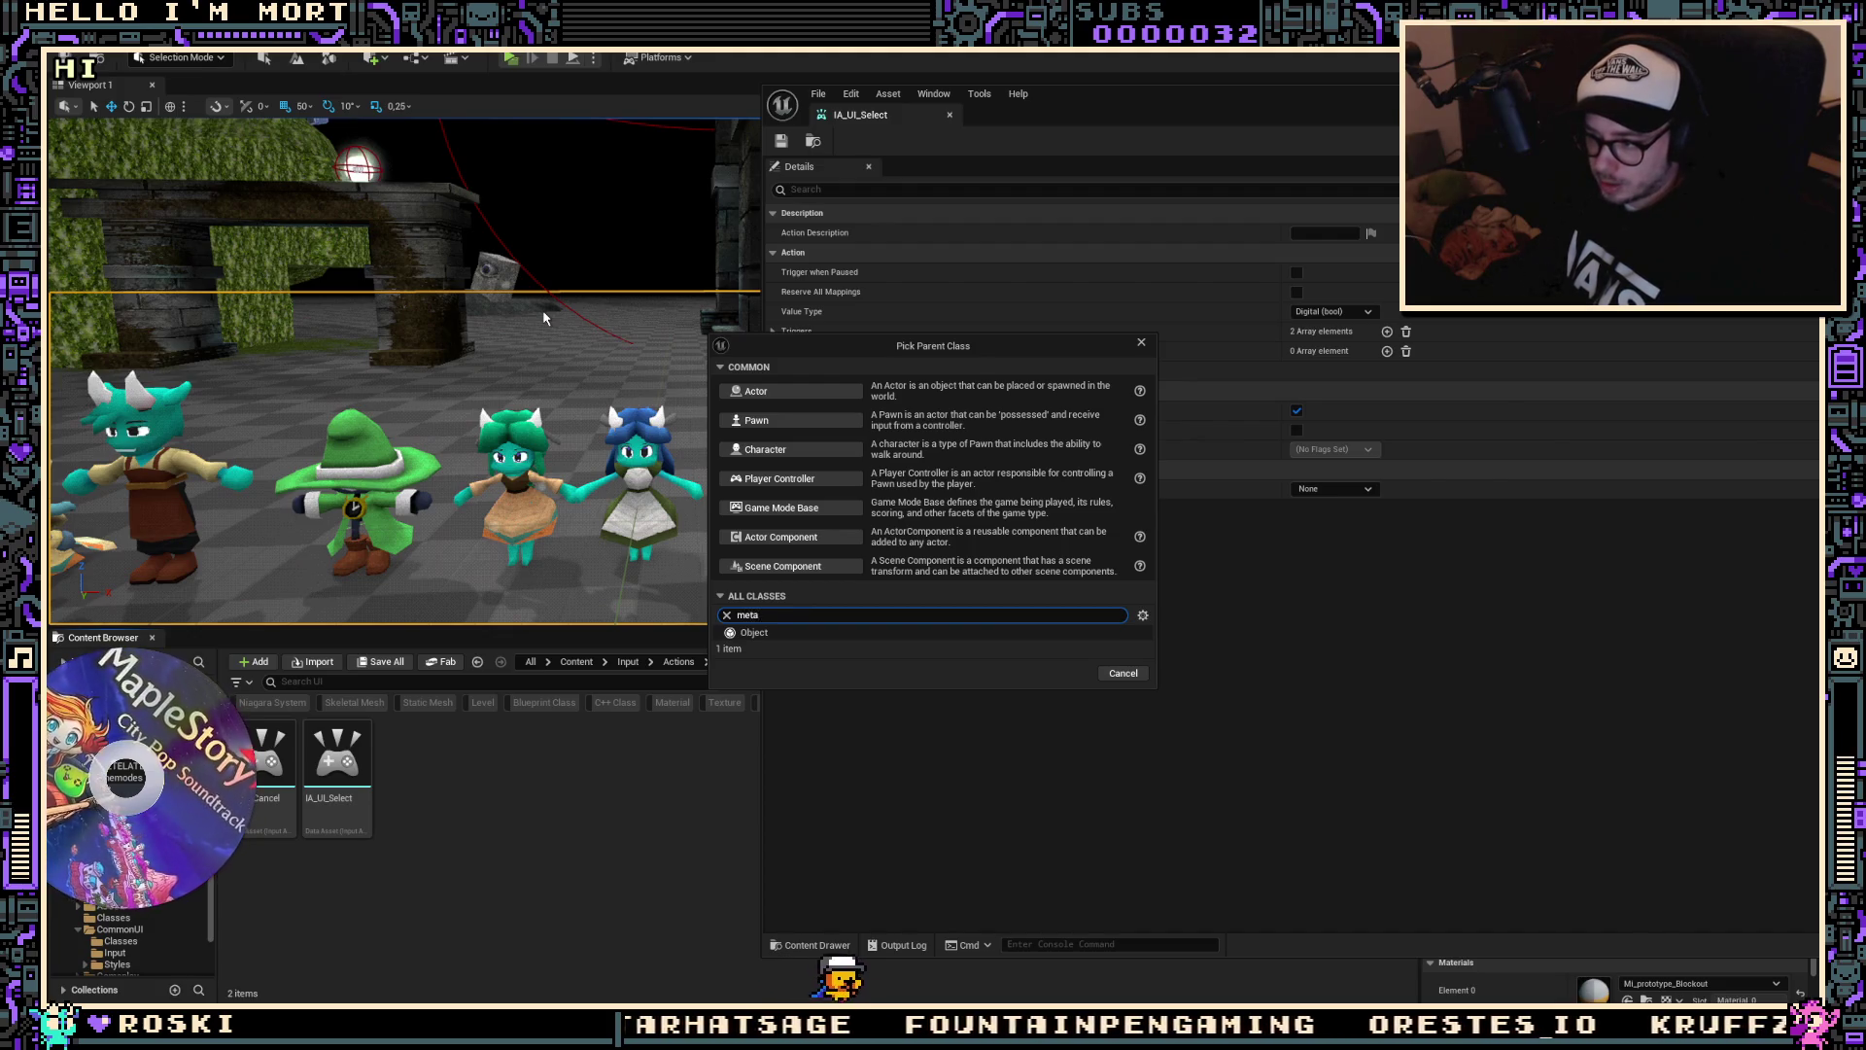
pyautogui.write('data')
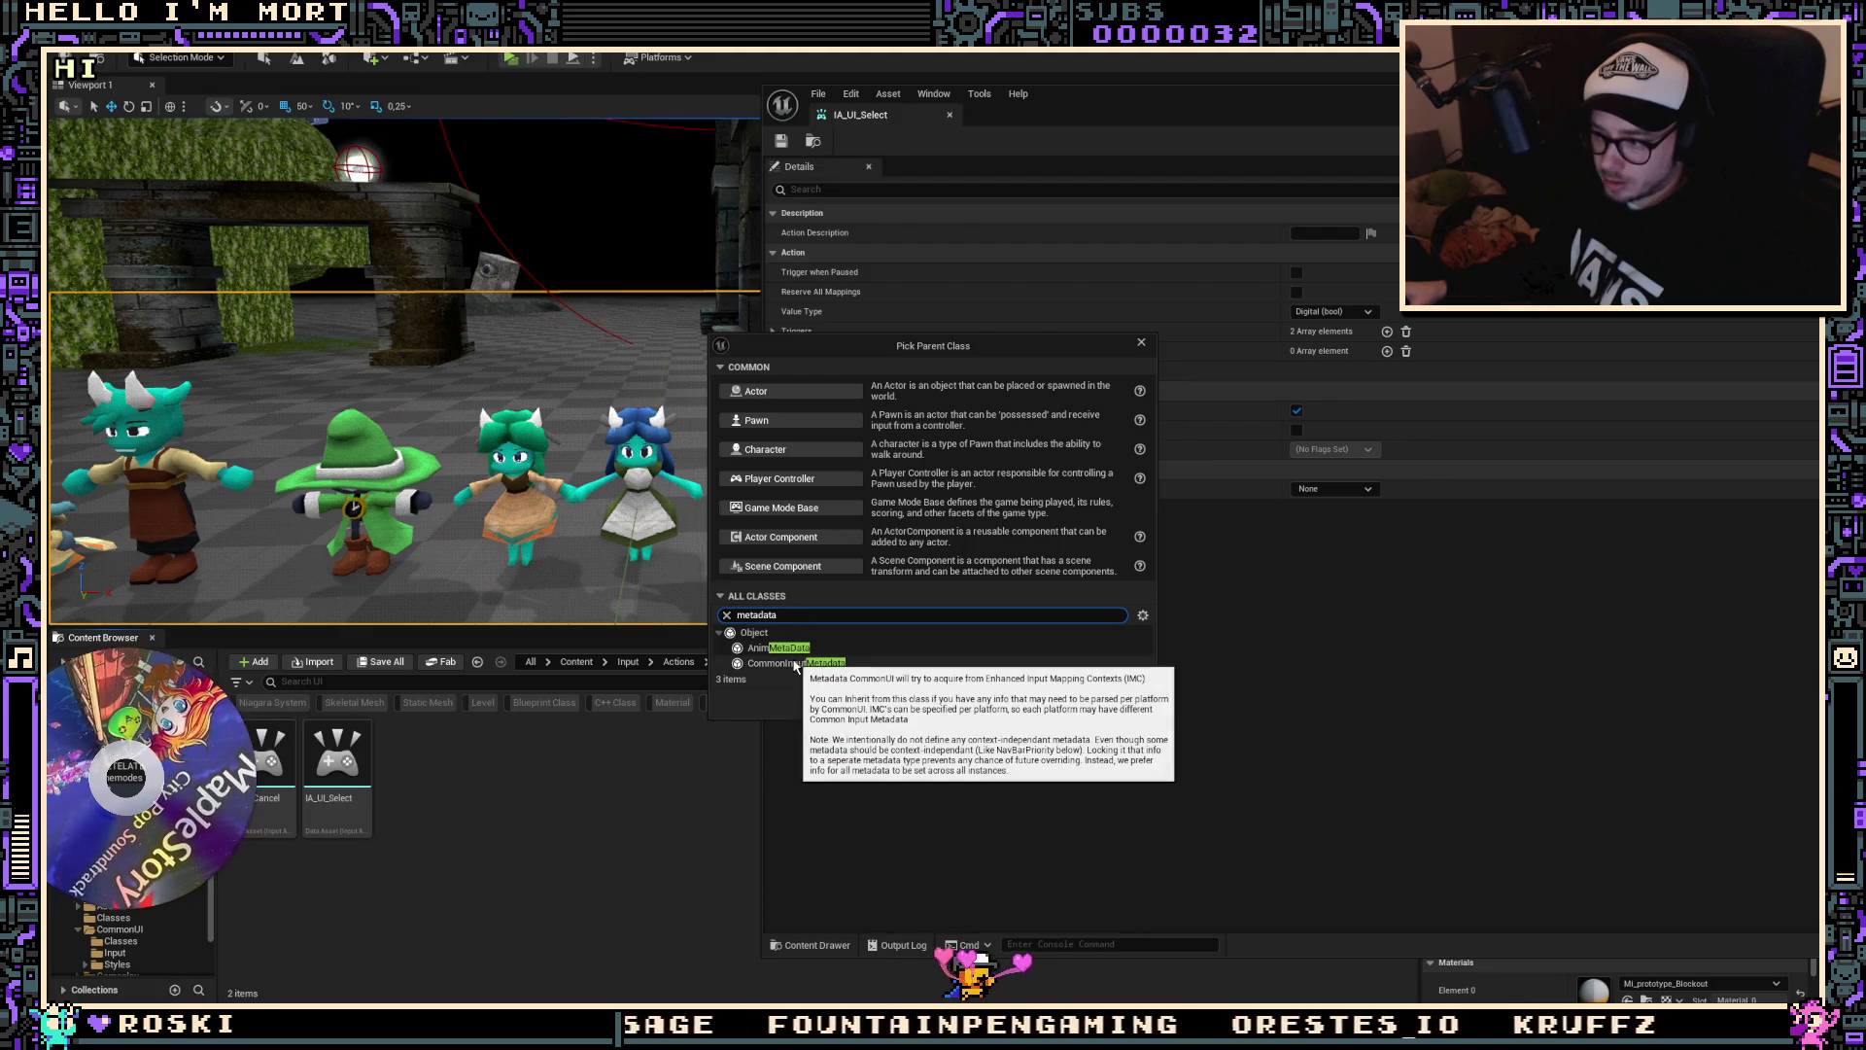
pyautogui.click(795, 663)
pyautogui.click(1077, 701)
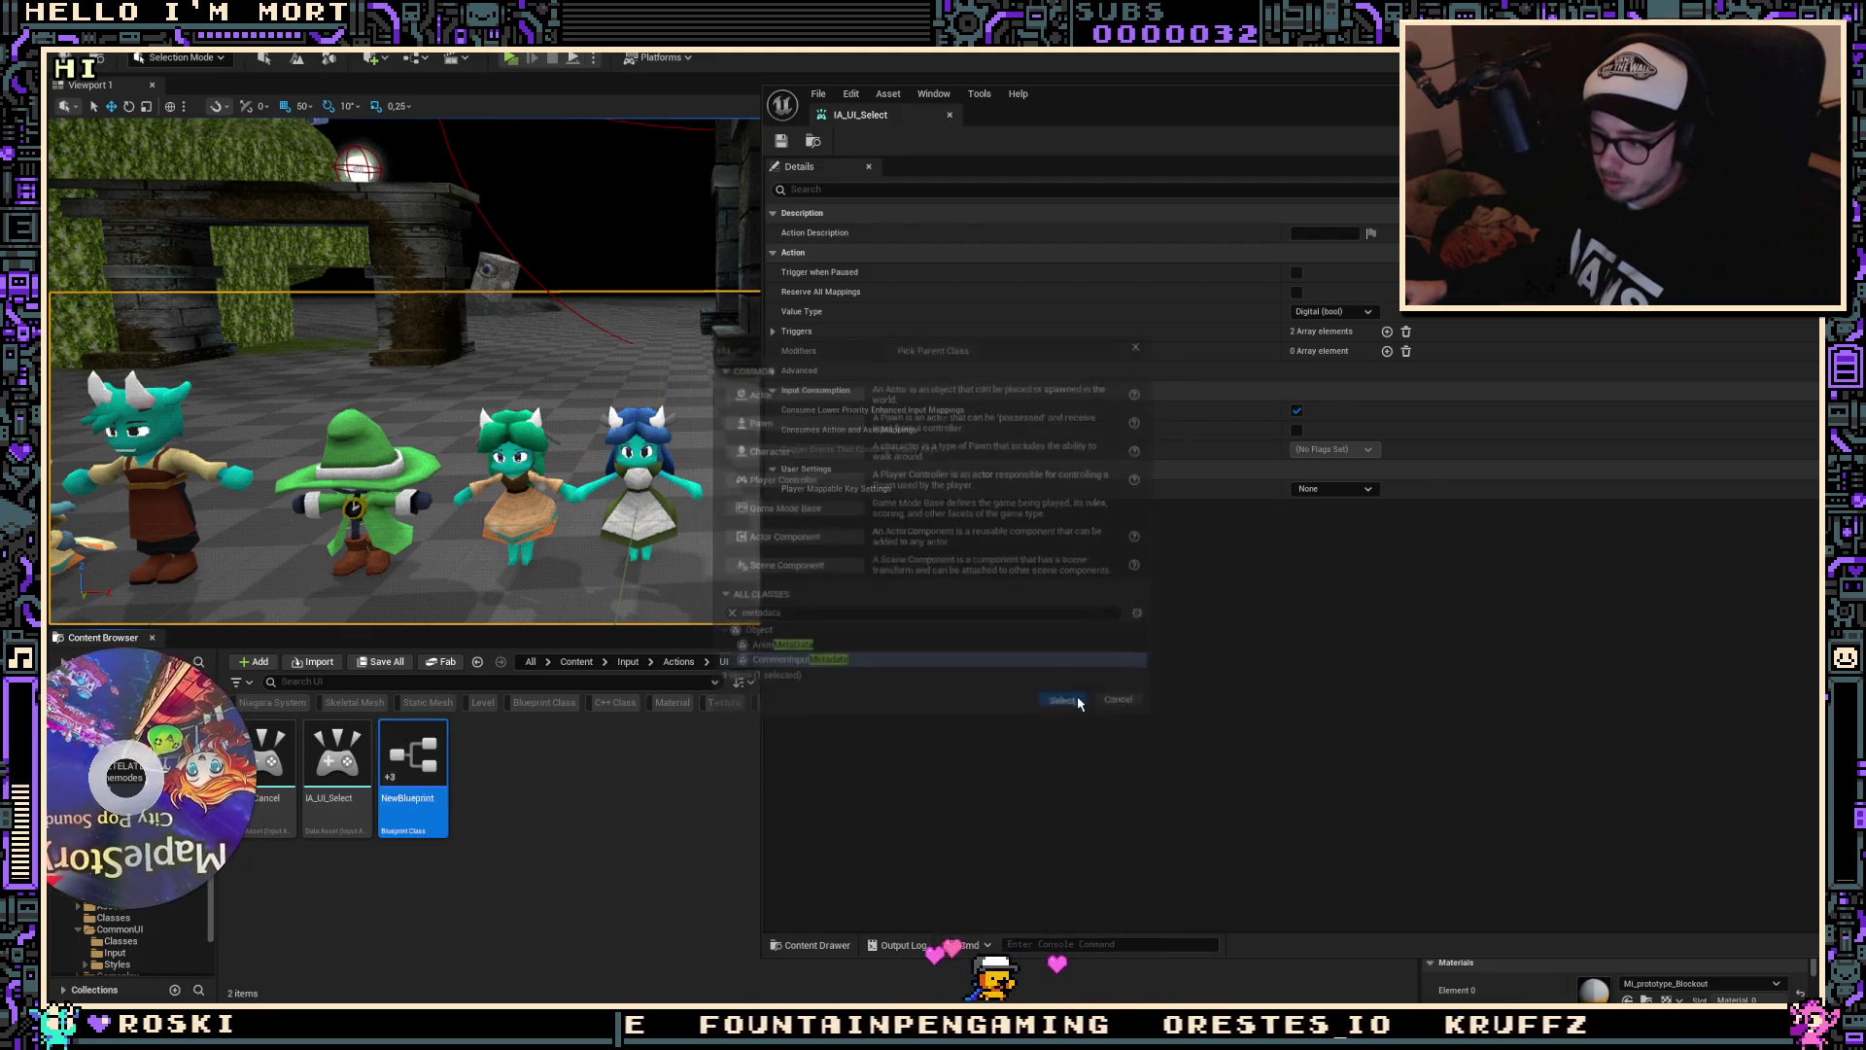
# Step: Rename NewBlueprint to UI_IA_GenericMappingContextMetaData and check IA_UI_Select's Player Mappable Key Settings, leaving None
pyautogui.doubleClick(397, 771)
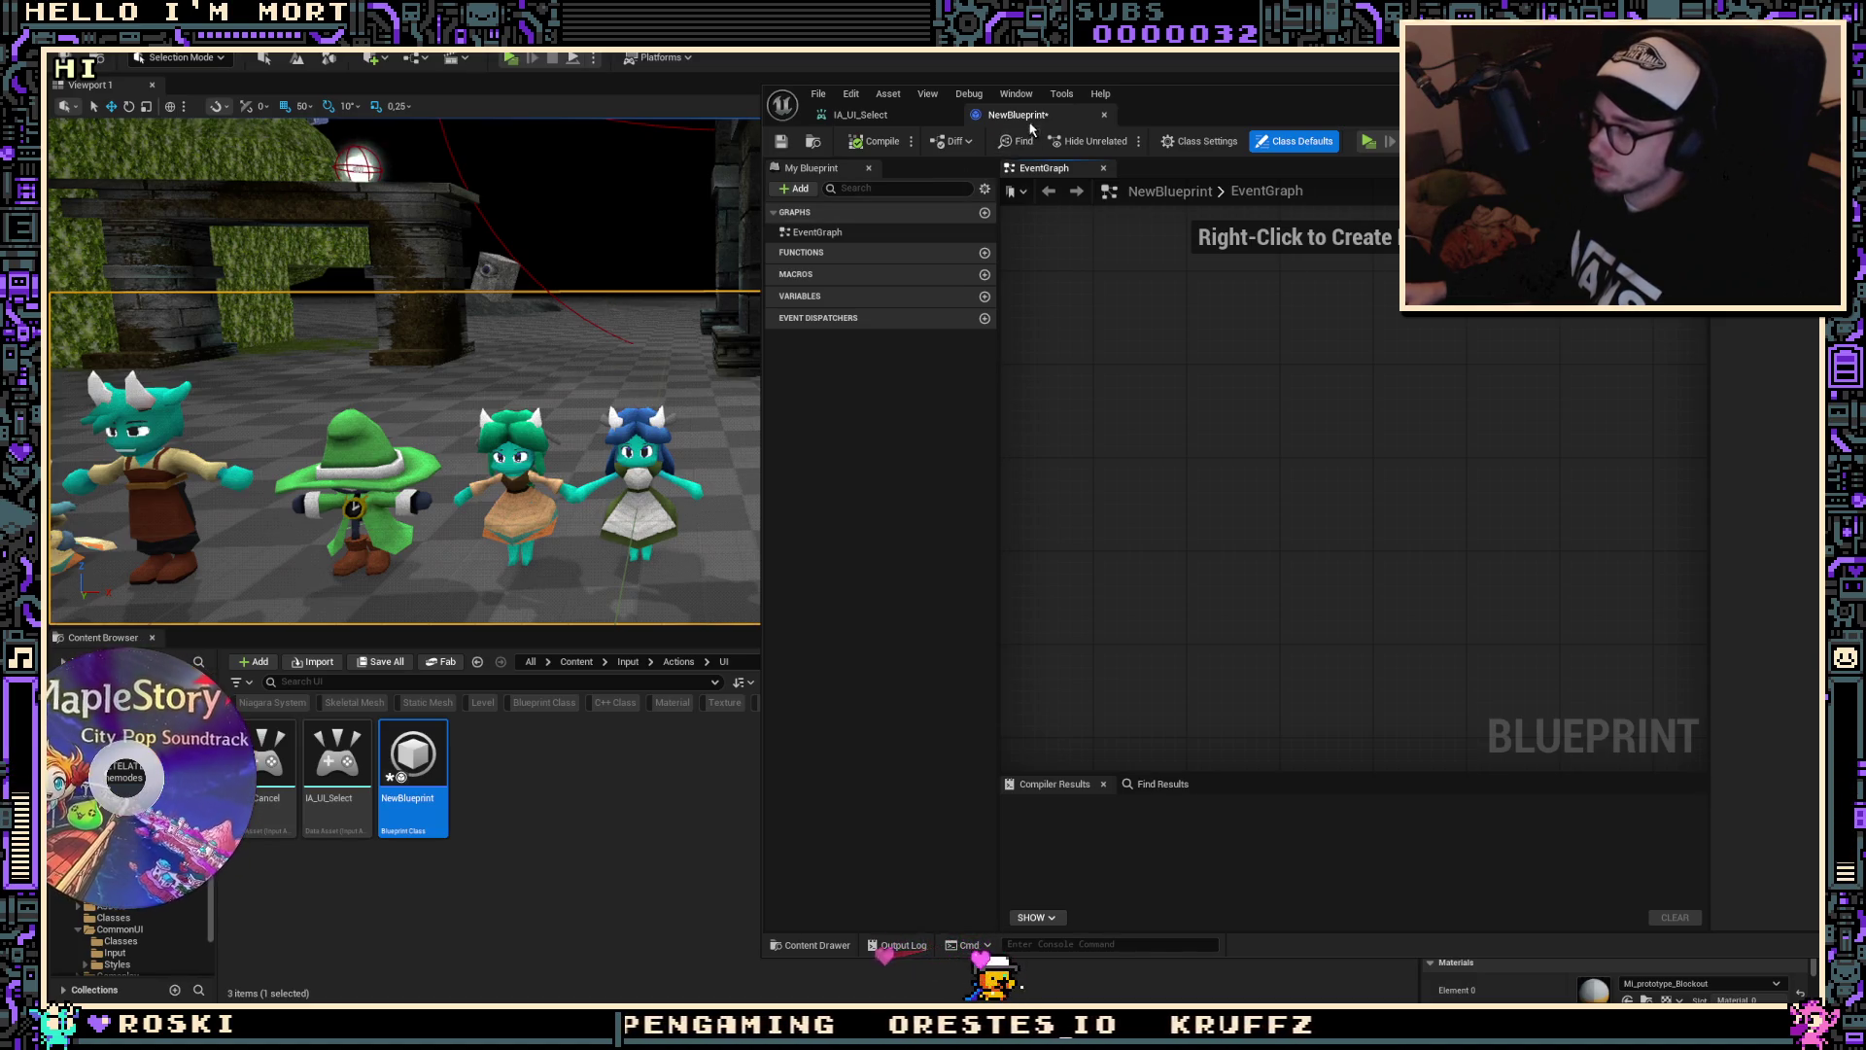
pyautogui.press('F2')
pyautogui.write('ngContextD')
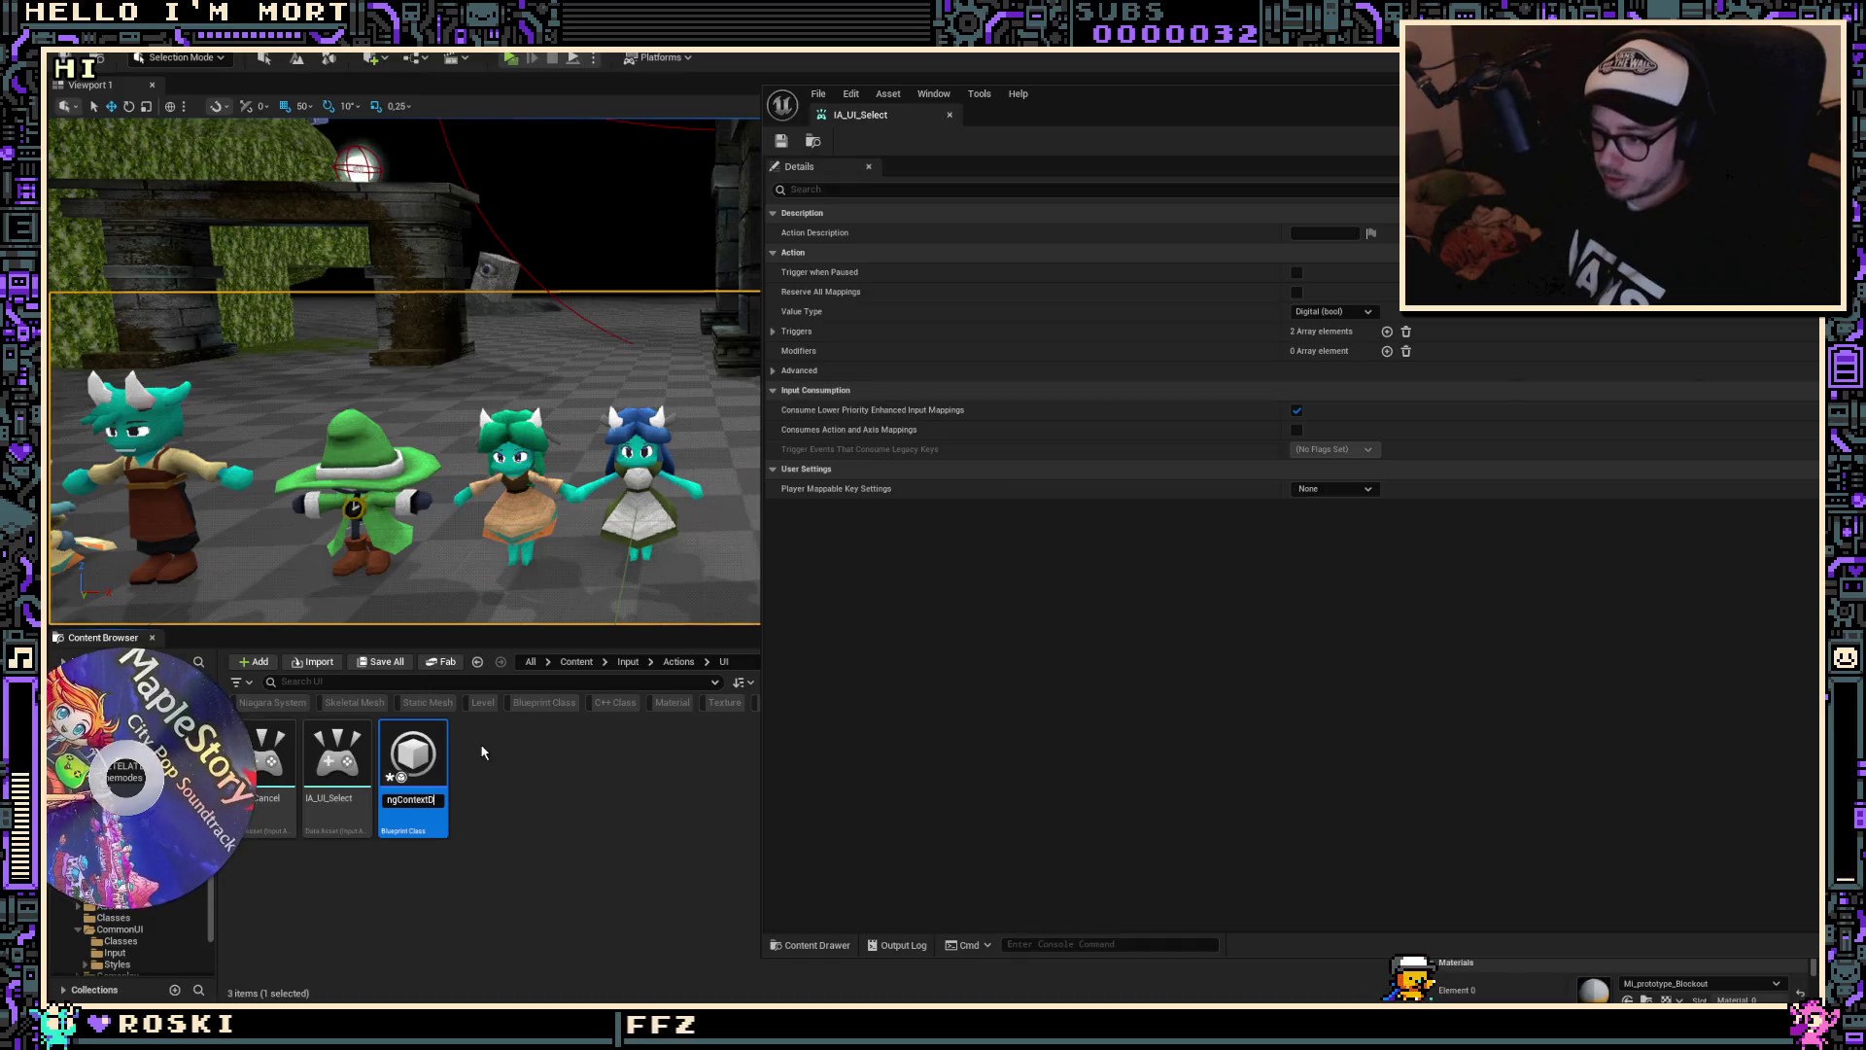
pyautogui.write('ta')
pyautogui.press('Return')
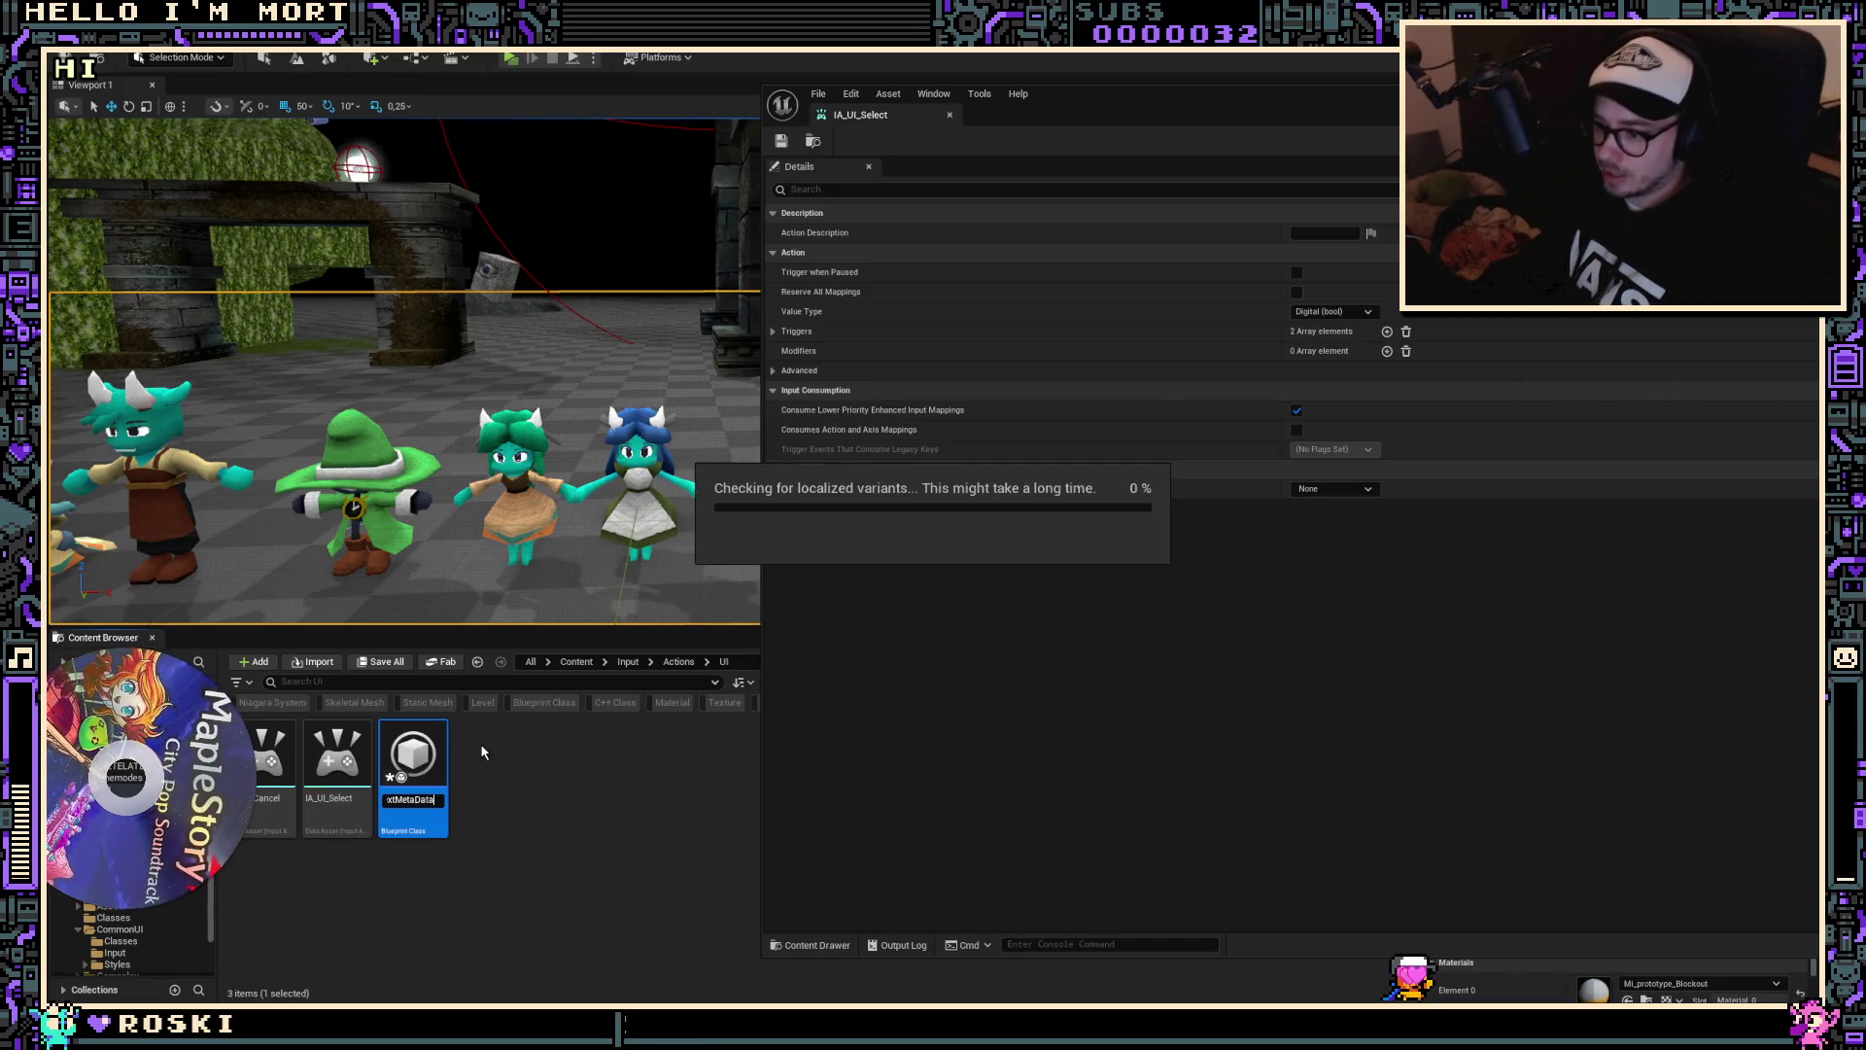
pyautogui.click(1334, 491)
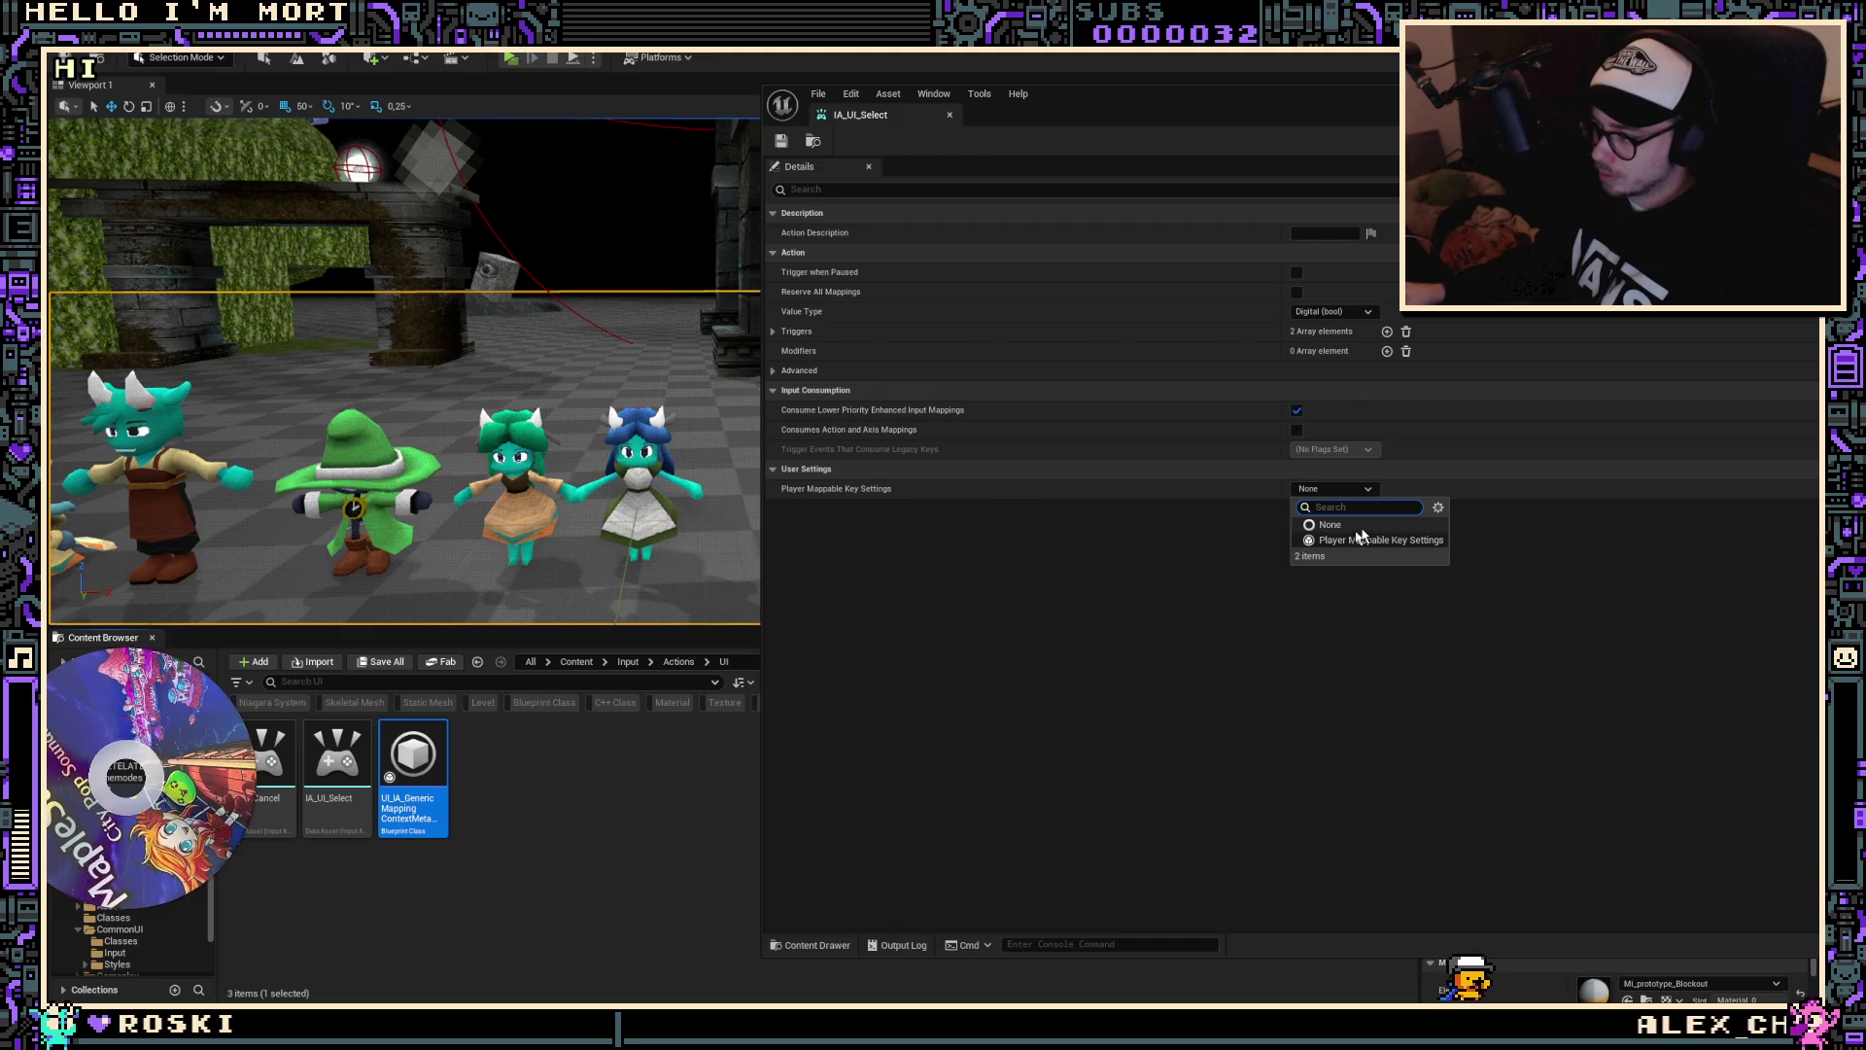
pyautogui.press('Escape')
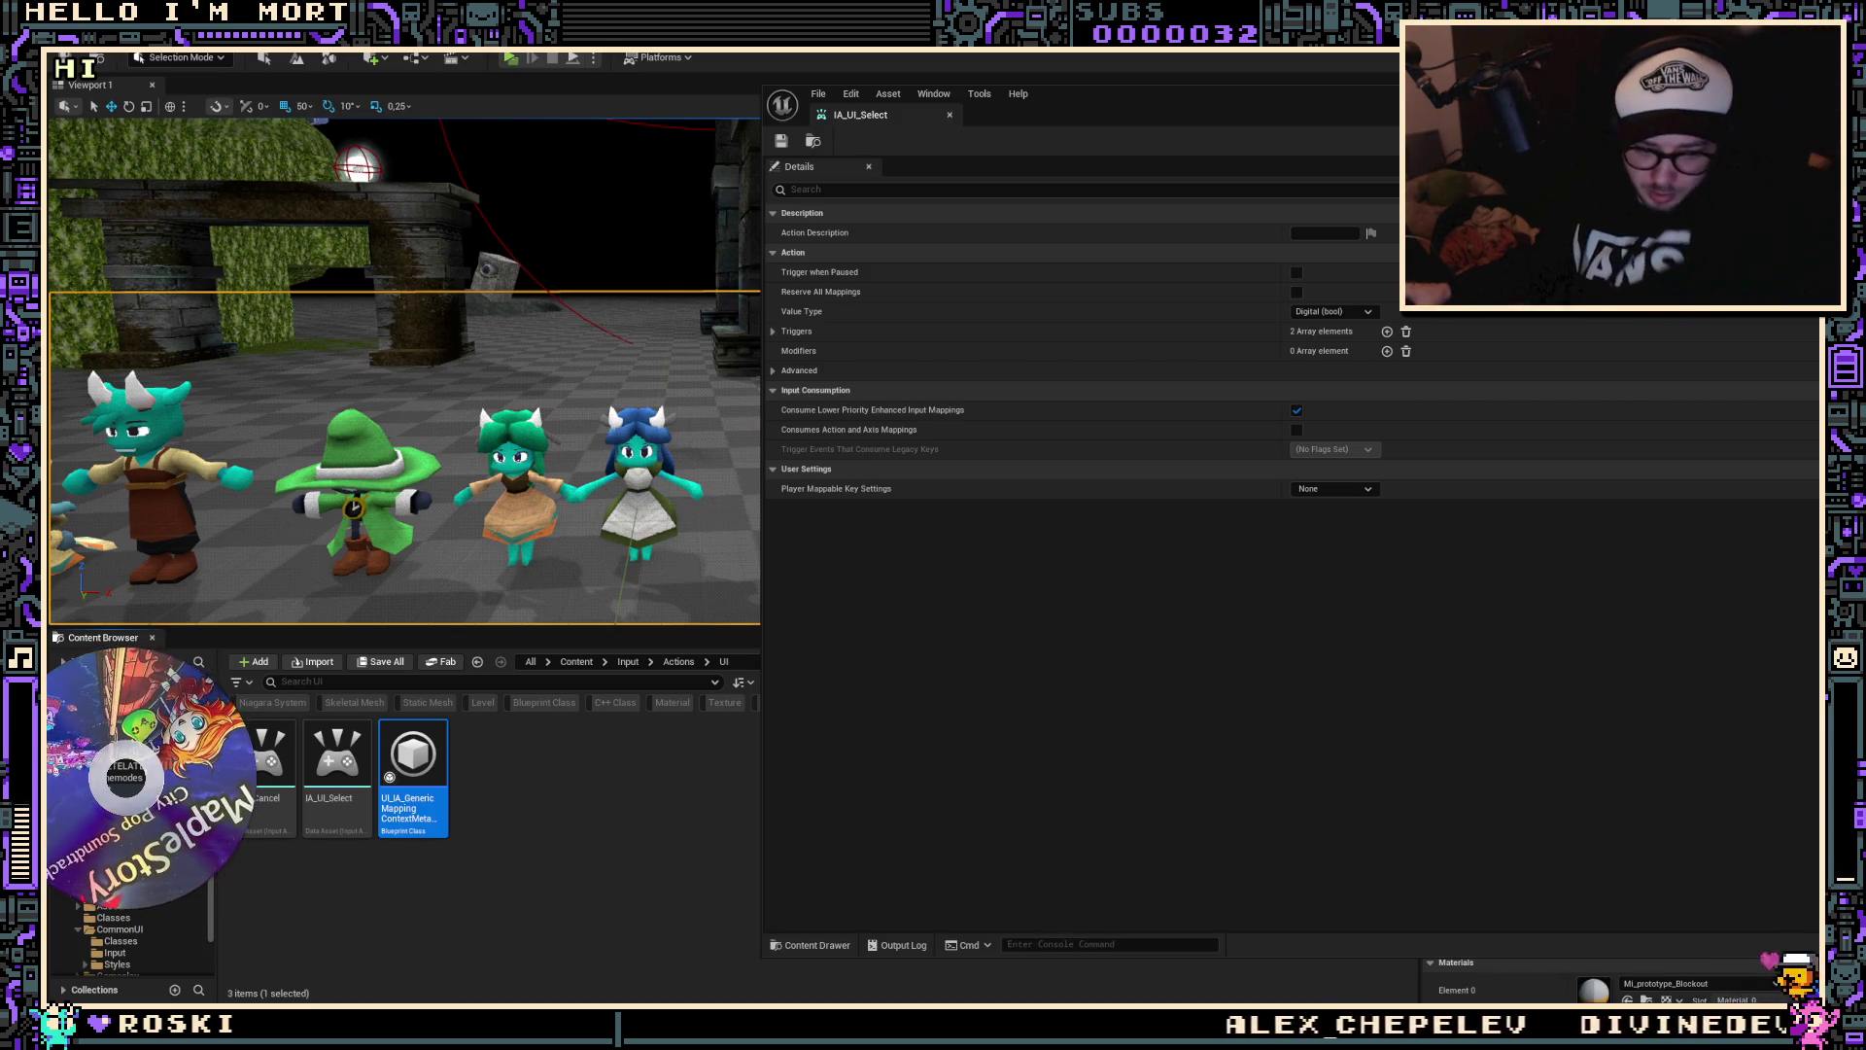
# Step: Give IA_UI_Select Player Mappable Key Settings with Metadata UI_IA_GenericMappingContextMetaData, then save
pyautogui.click(1334, 489)
pyautogui.click(1341, 543)
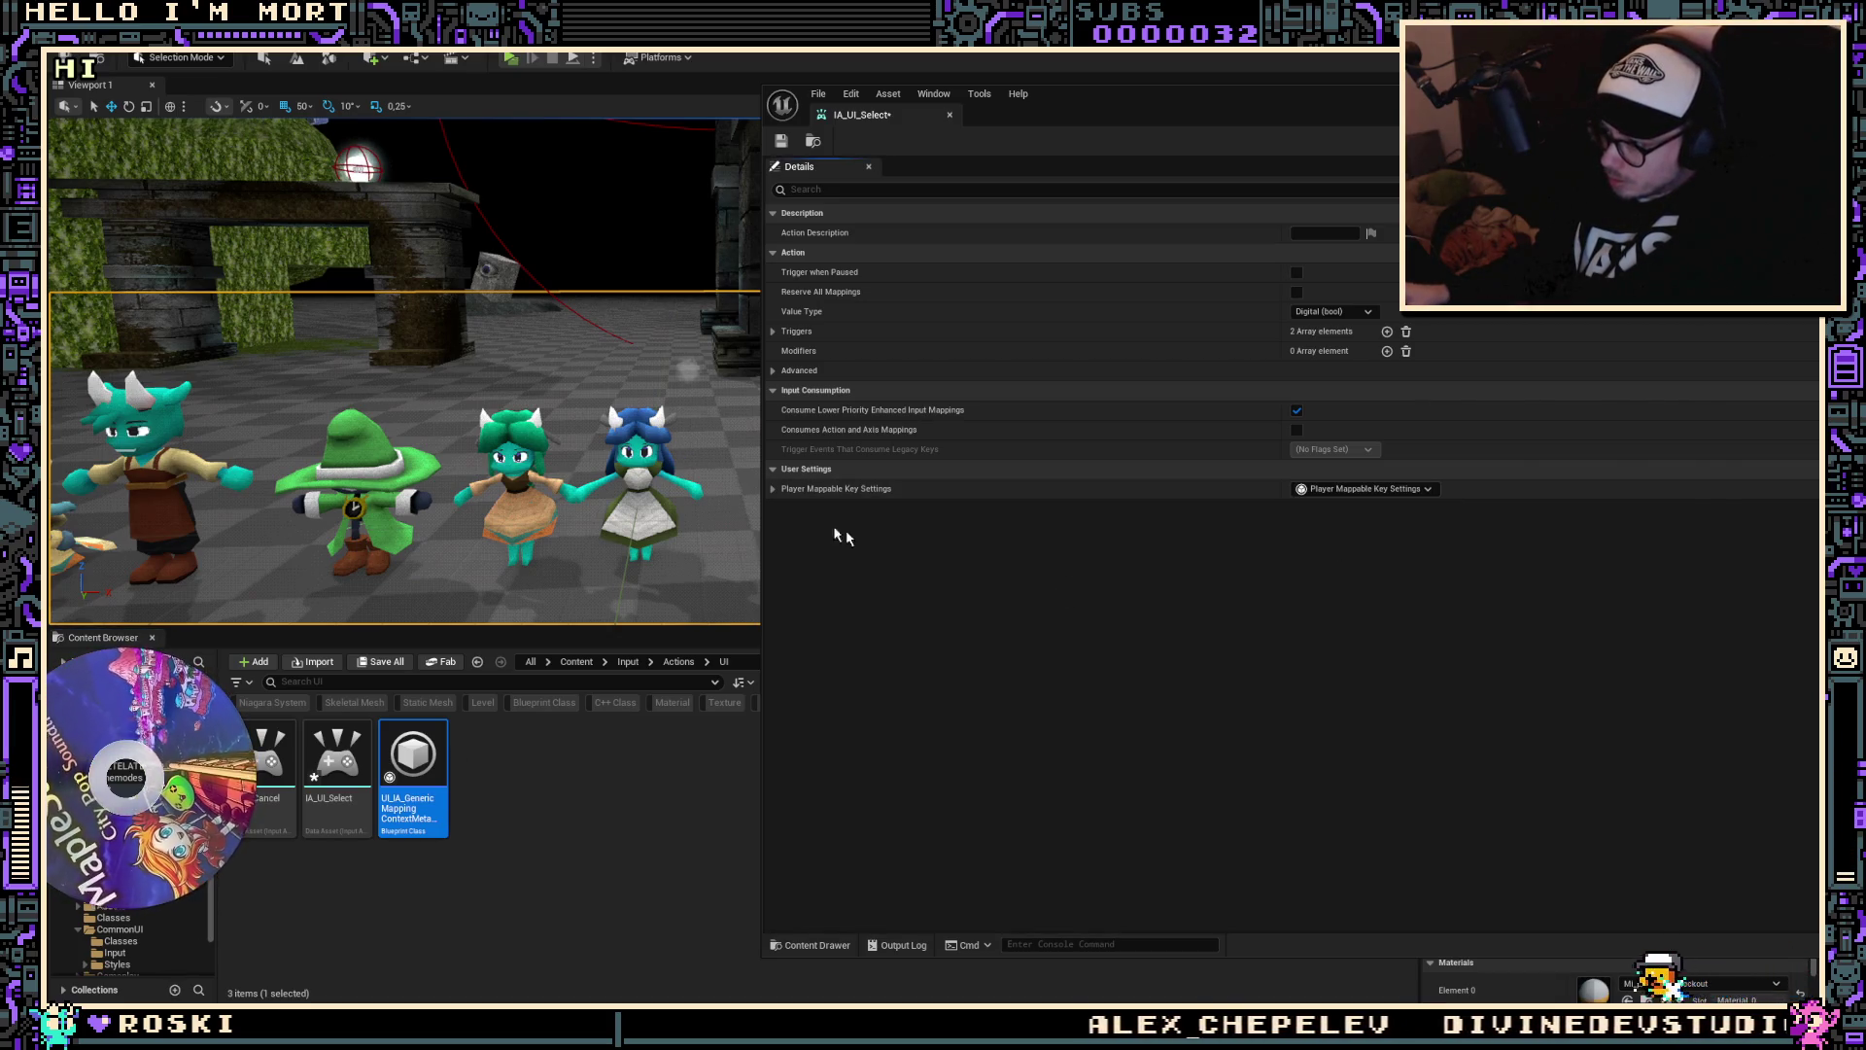
pyautogui.click(774, 489)
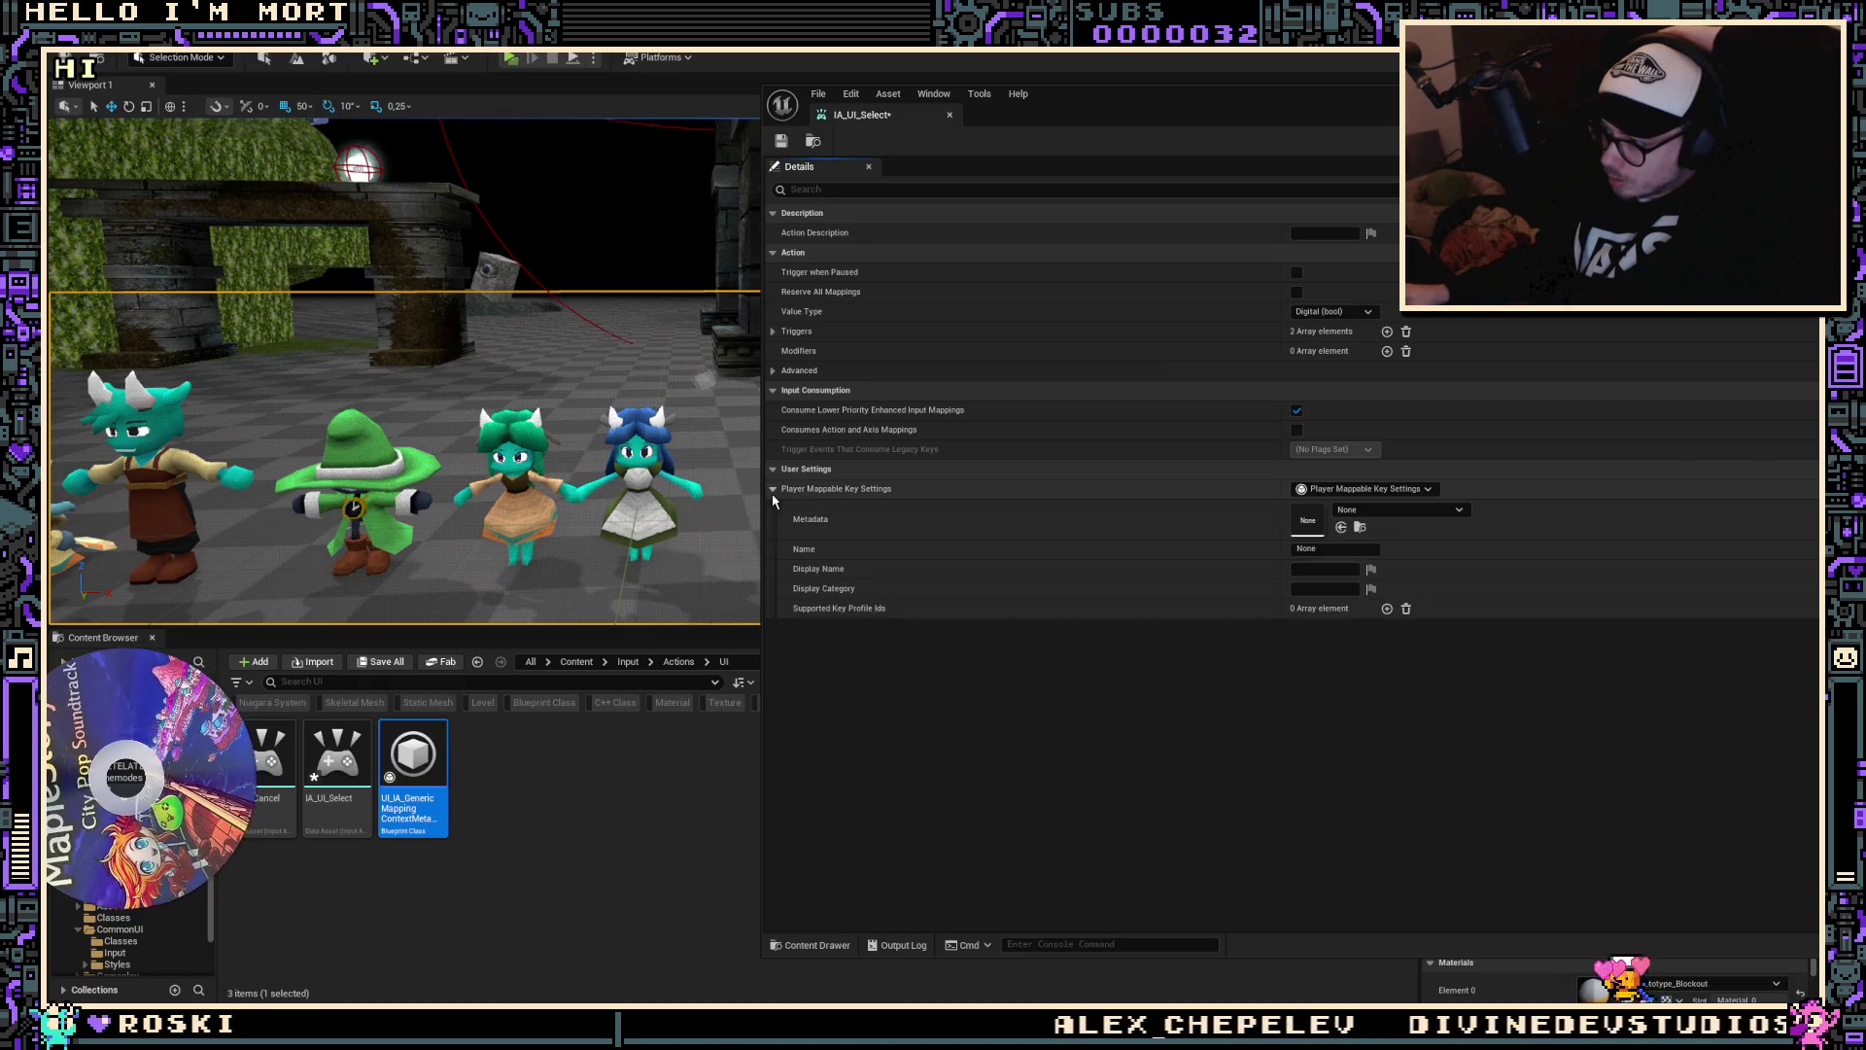
pyautogui.click(1403, 513)
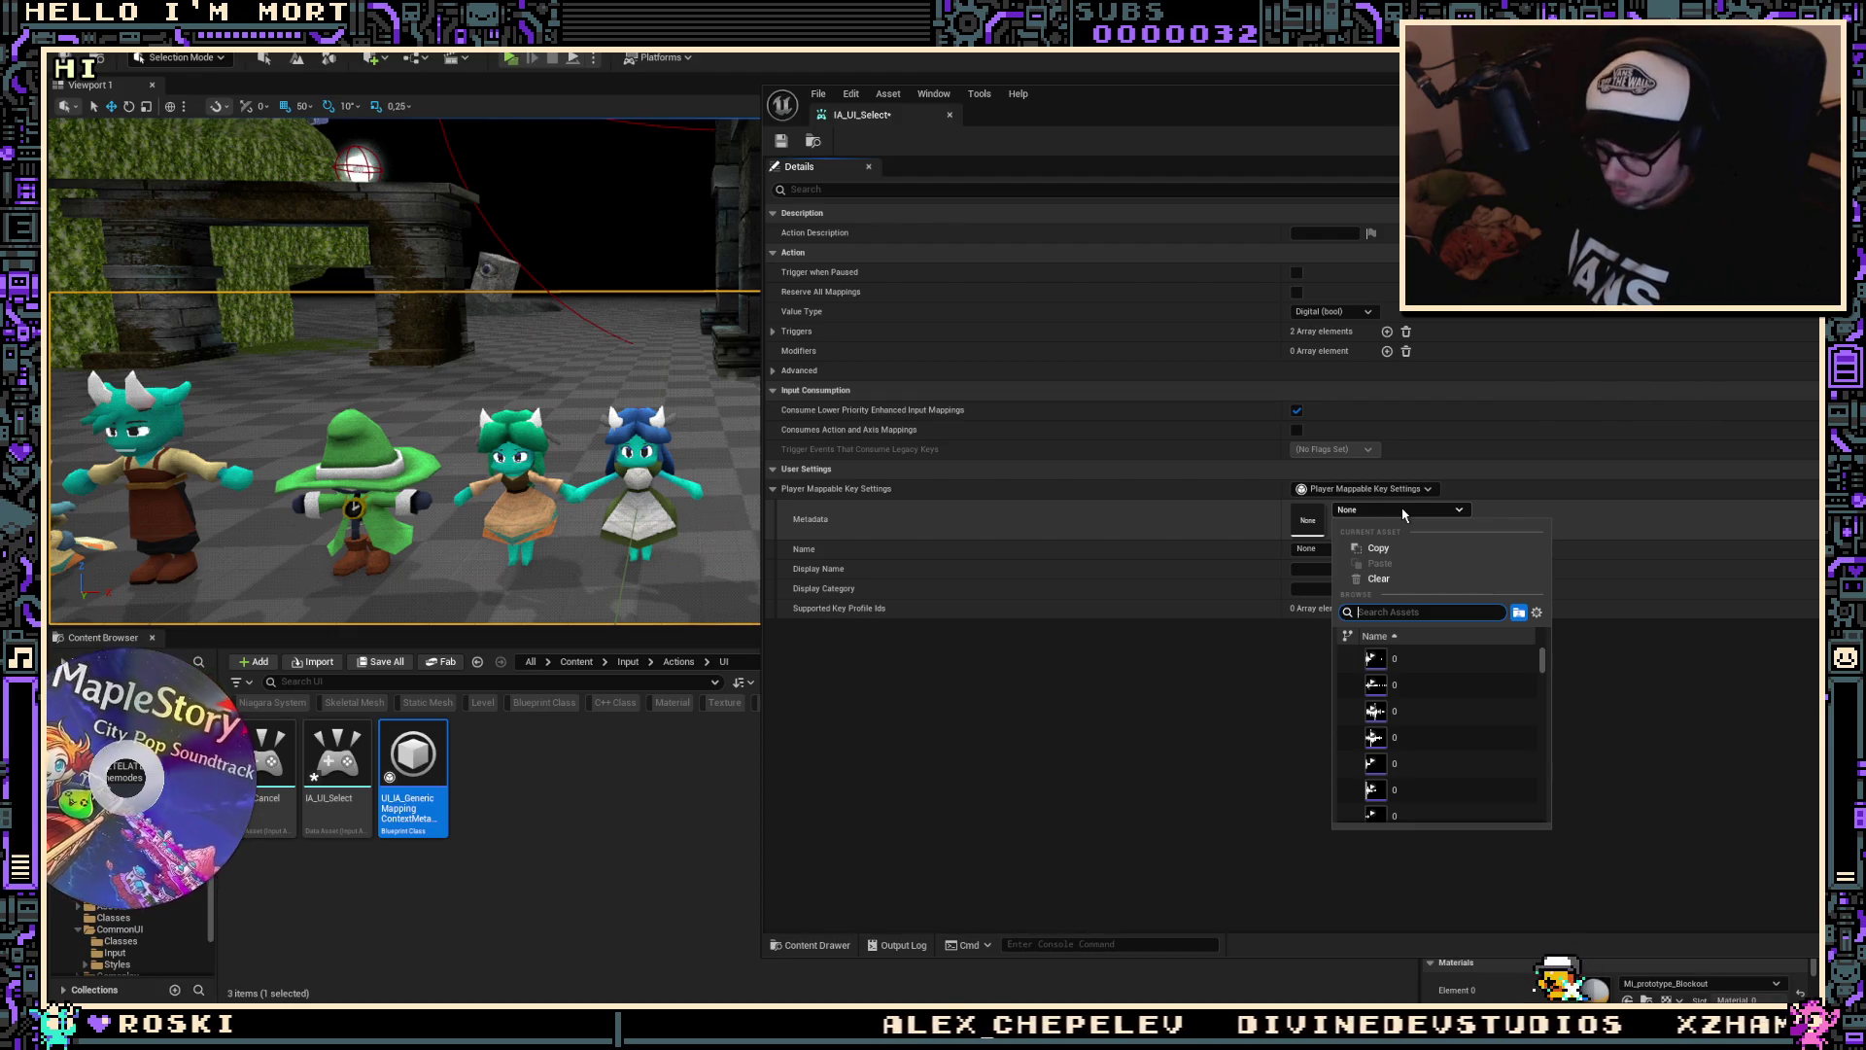
pyautogui.write('io')
pyautogui.press('BackSpace')
pyautogui.press('BackSpace')
pyautogui.write('u')
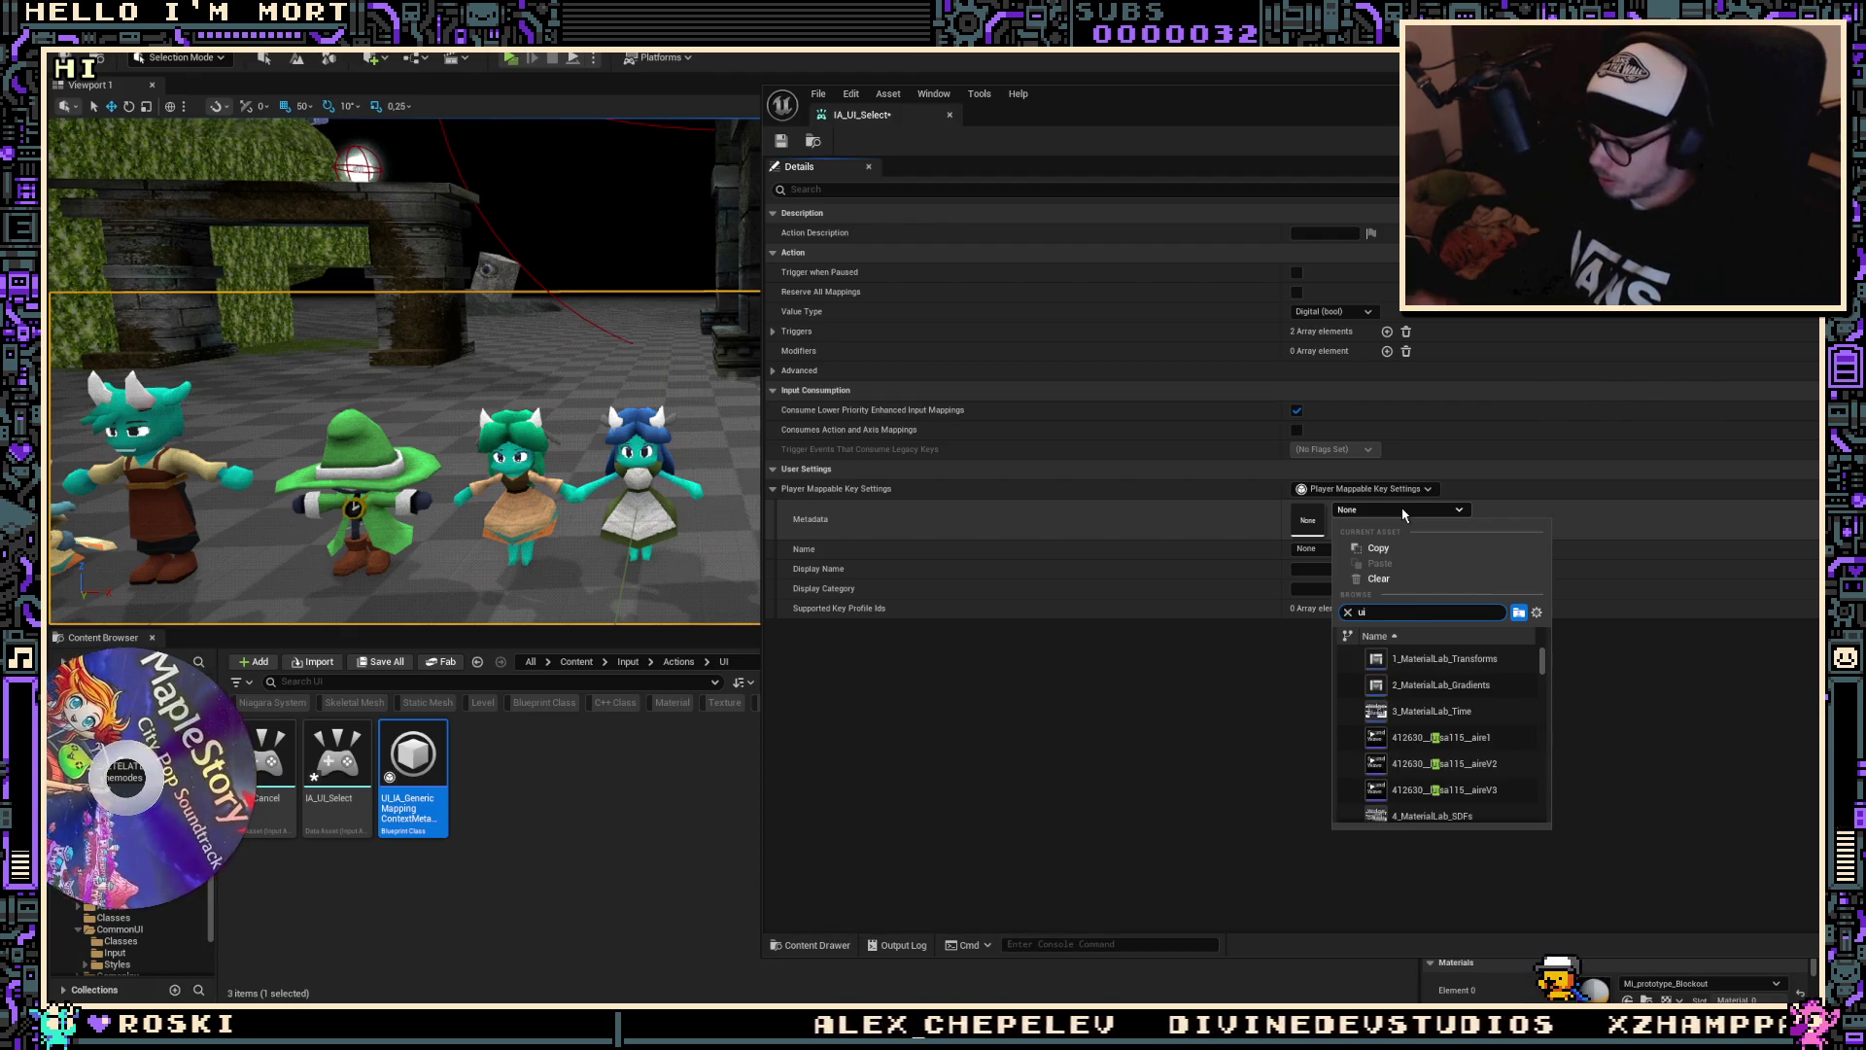
pyautogui.write('_')
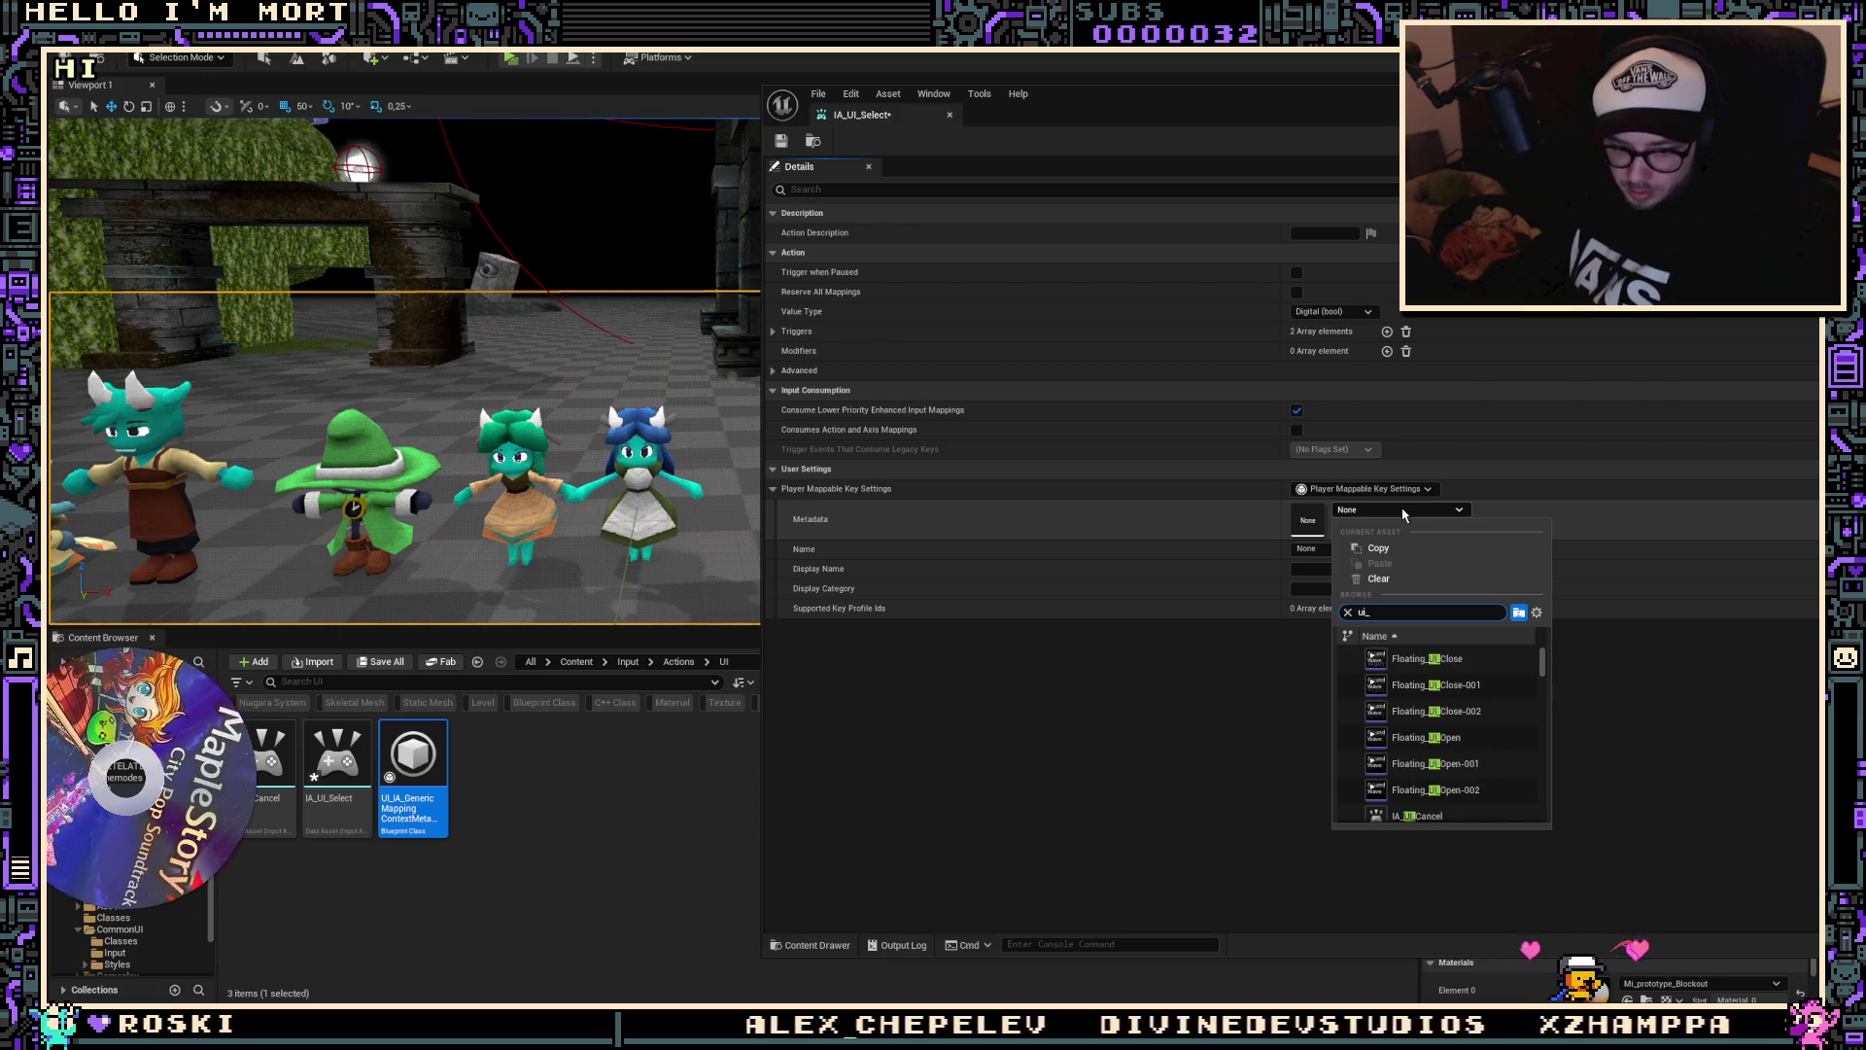
pyautogui.write('ia')
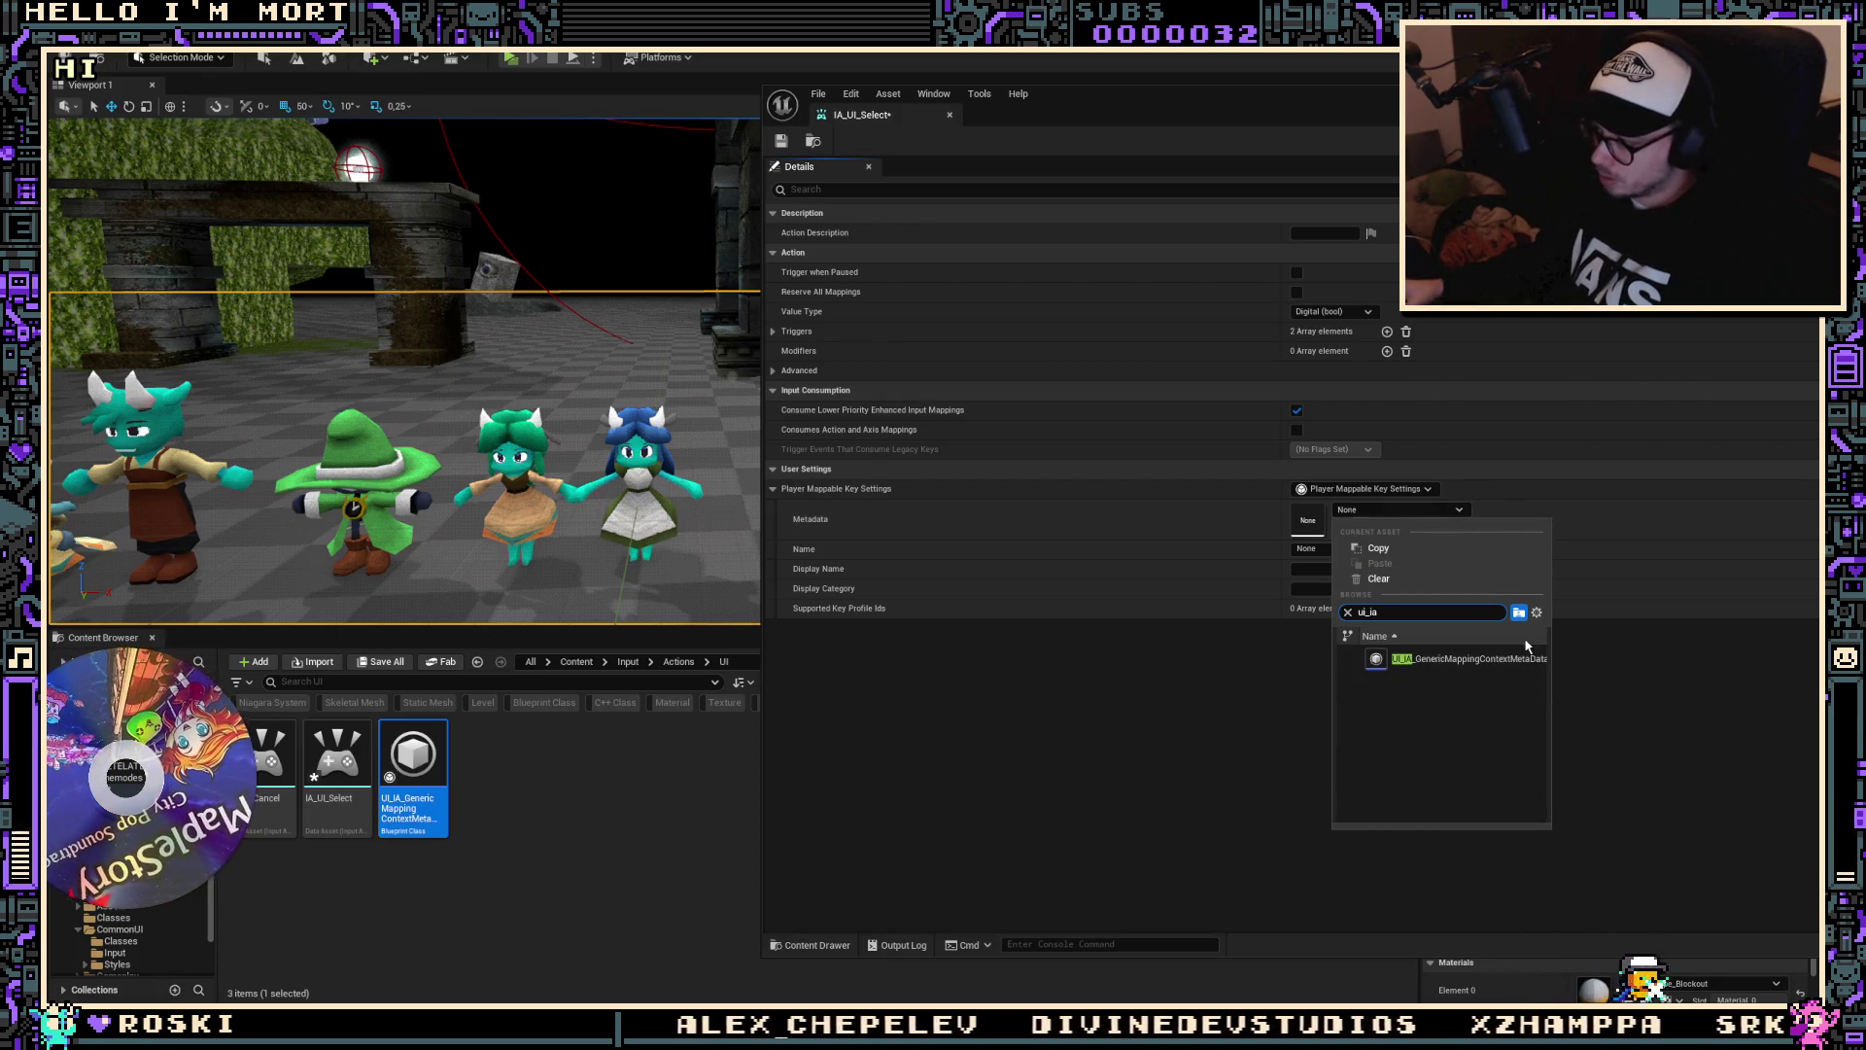
pyautogui.click(1438, 660)
pyautogui.hotkey('ctrl', 's')
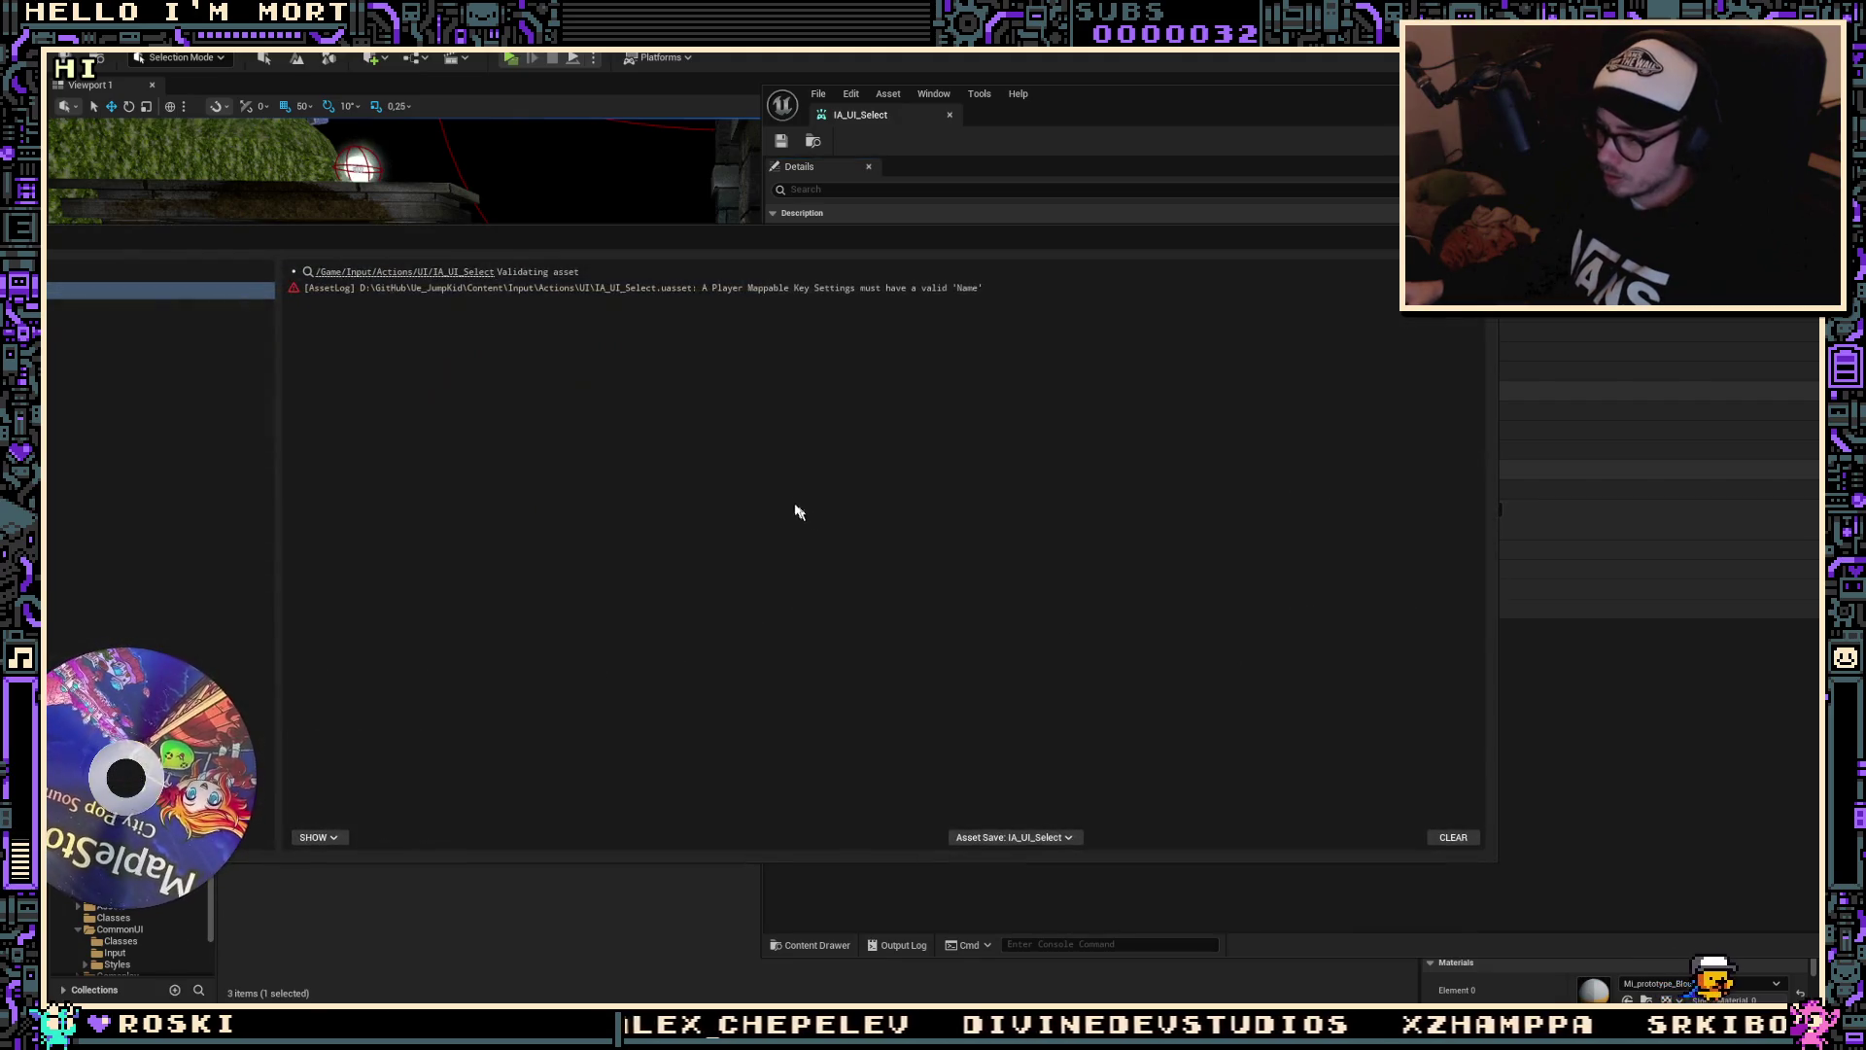
pyautogui.press('Escape')
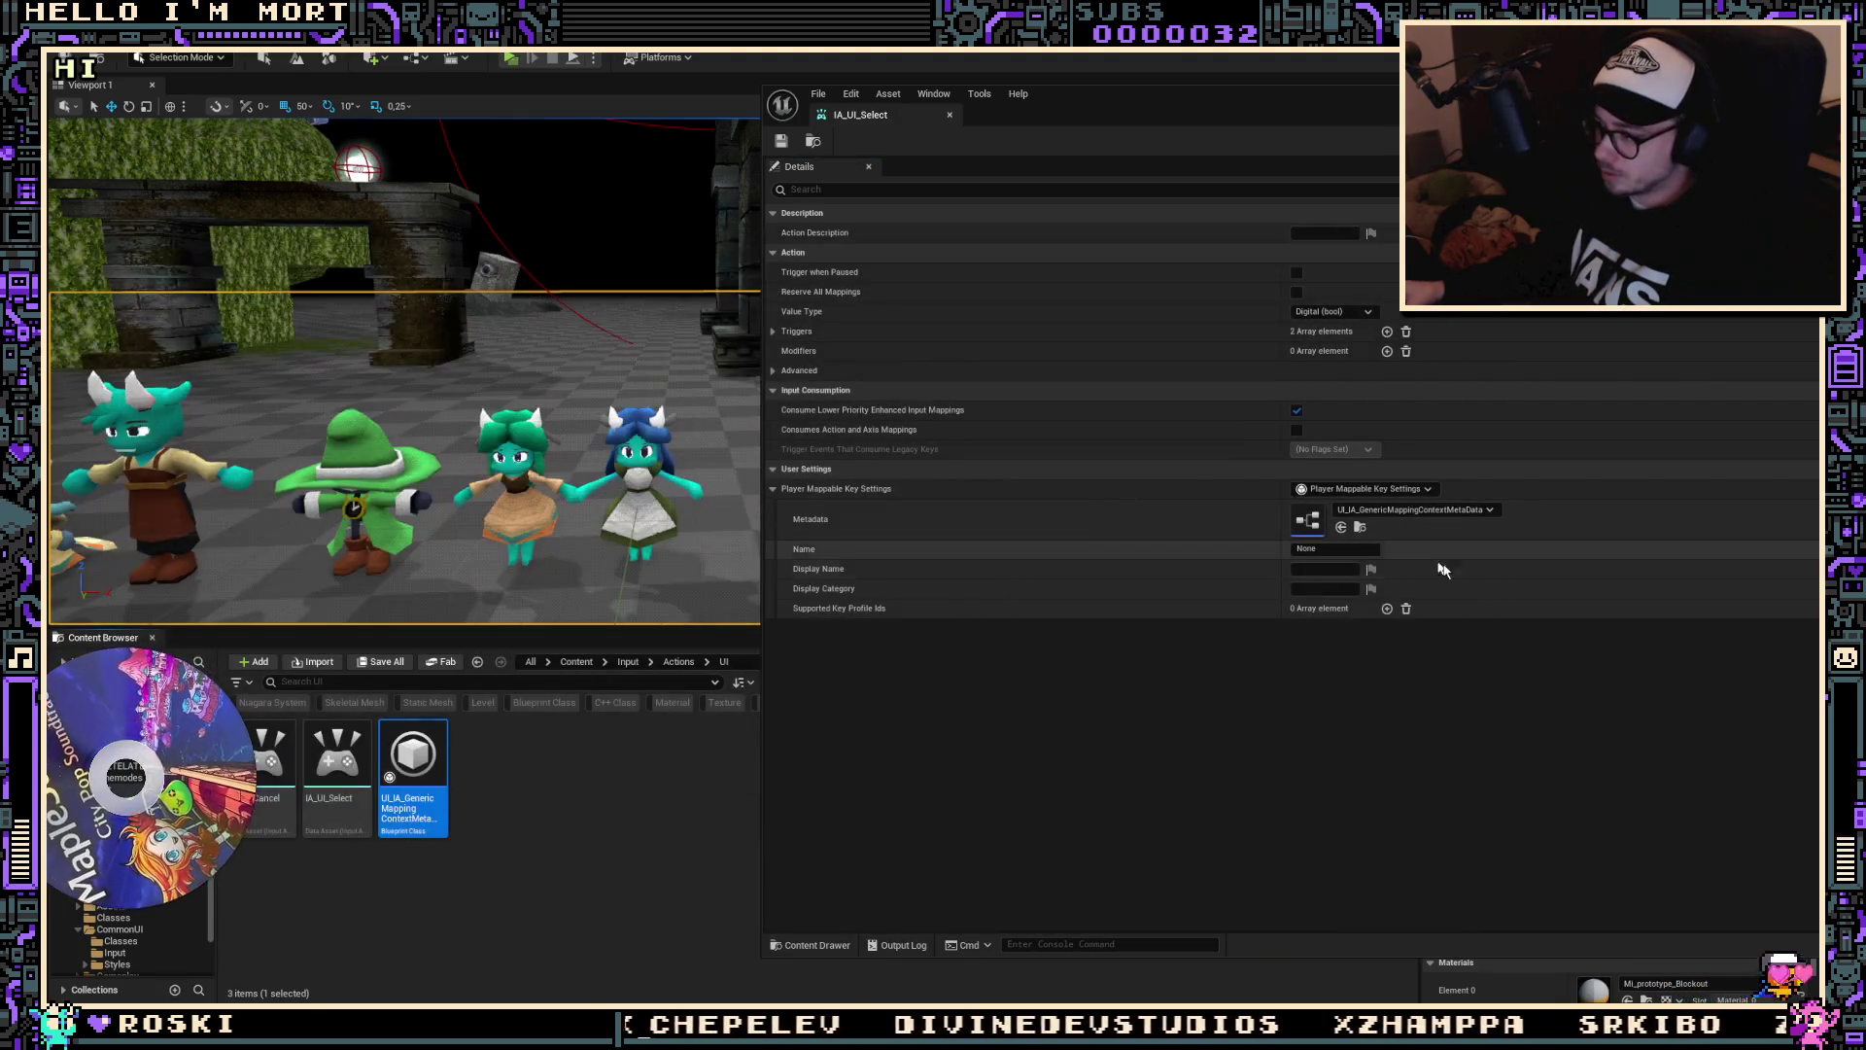
pyautogui.hotkey('ctrl', 's')
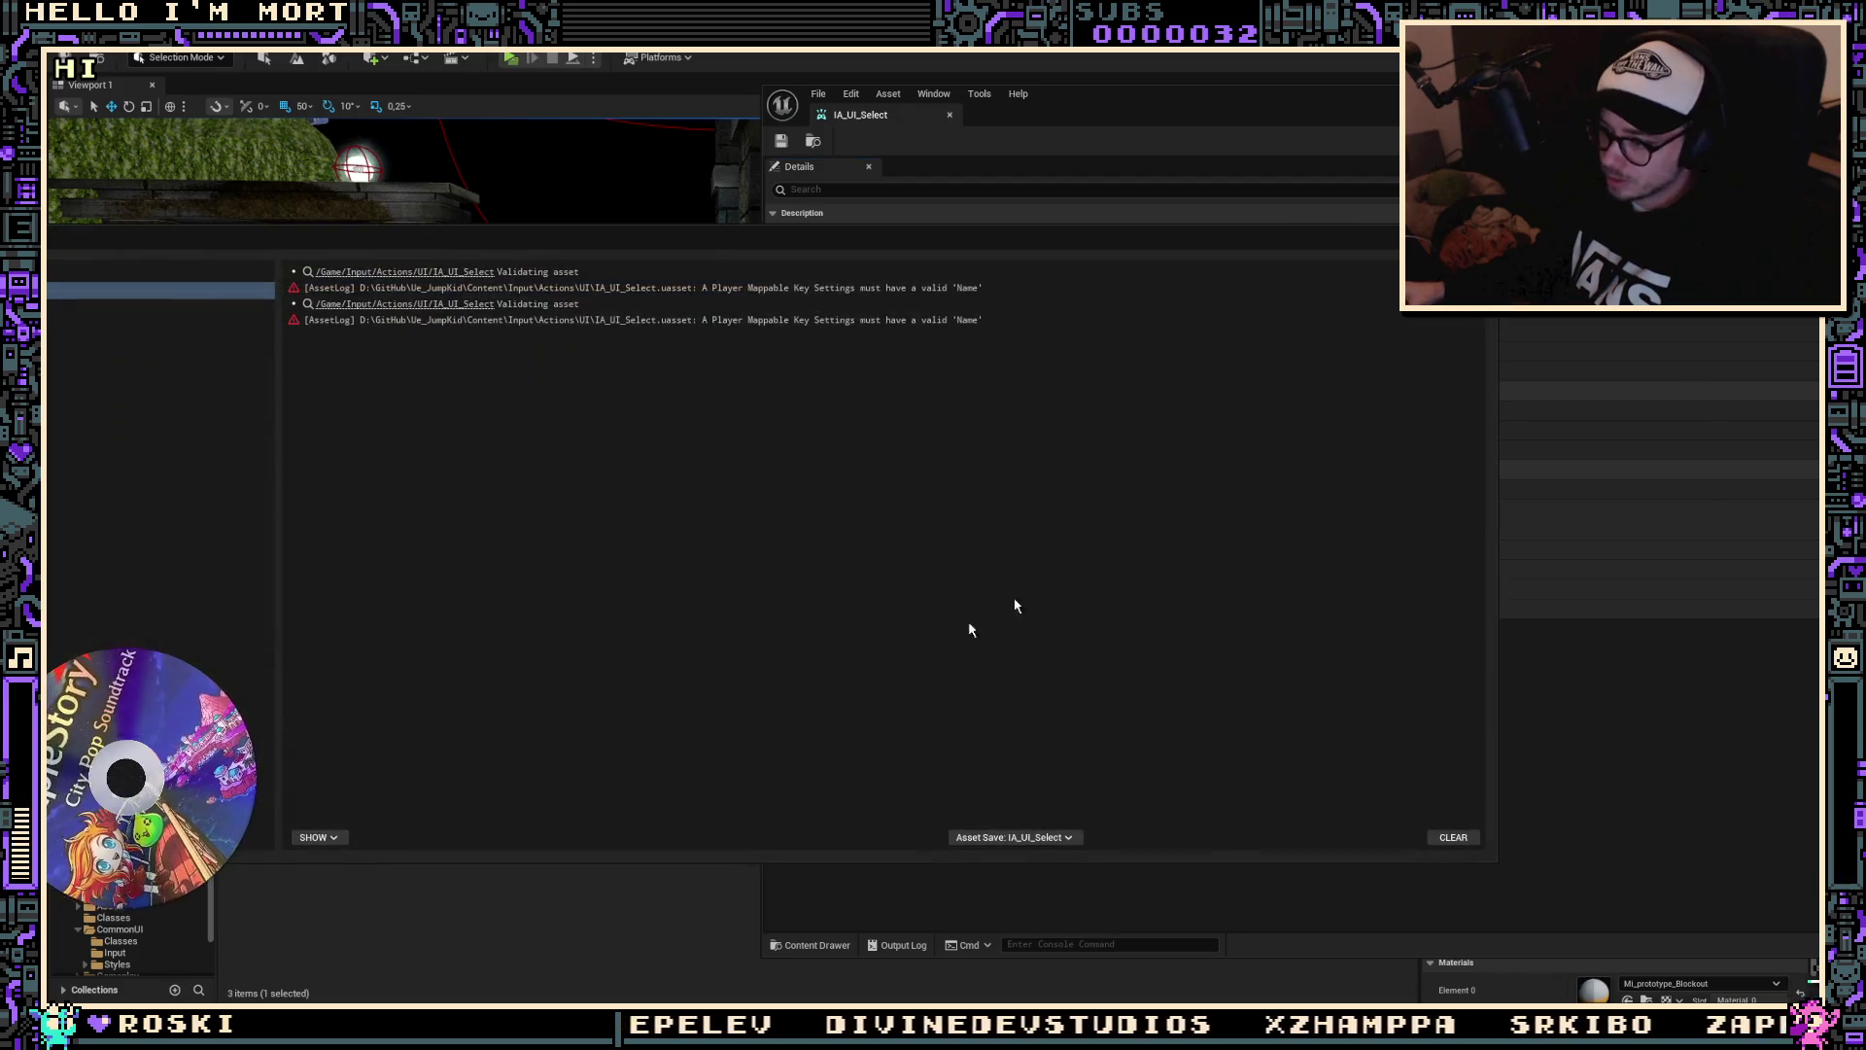
pyautogui.press('Escape')
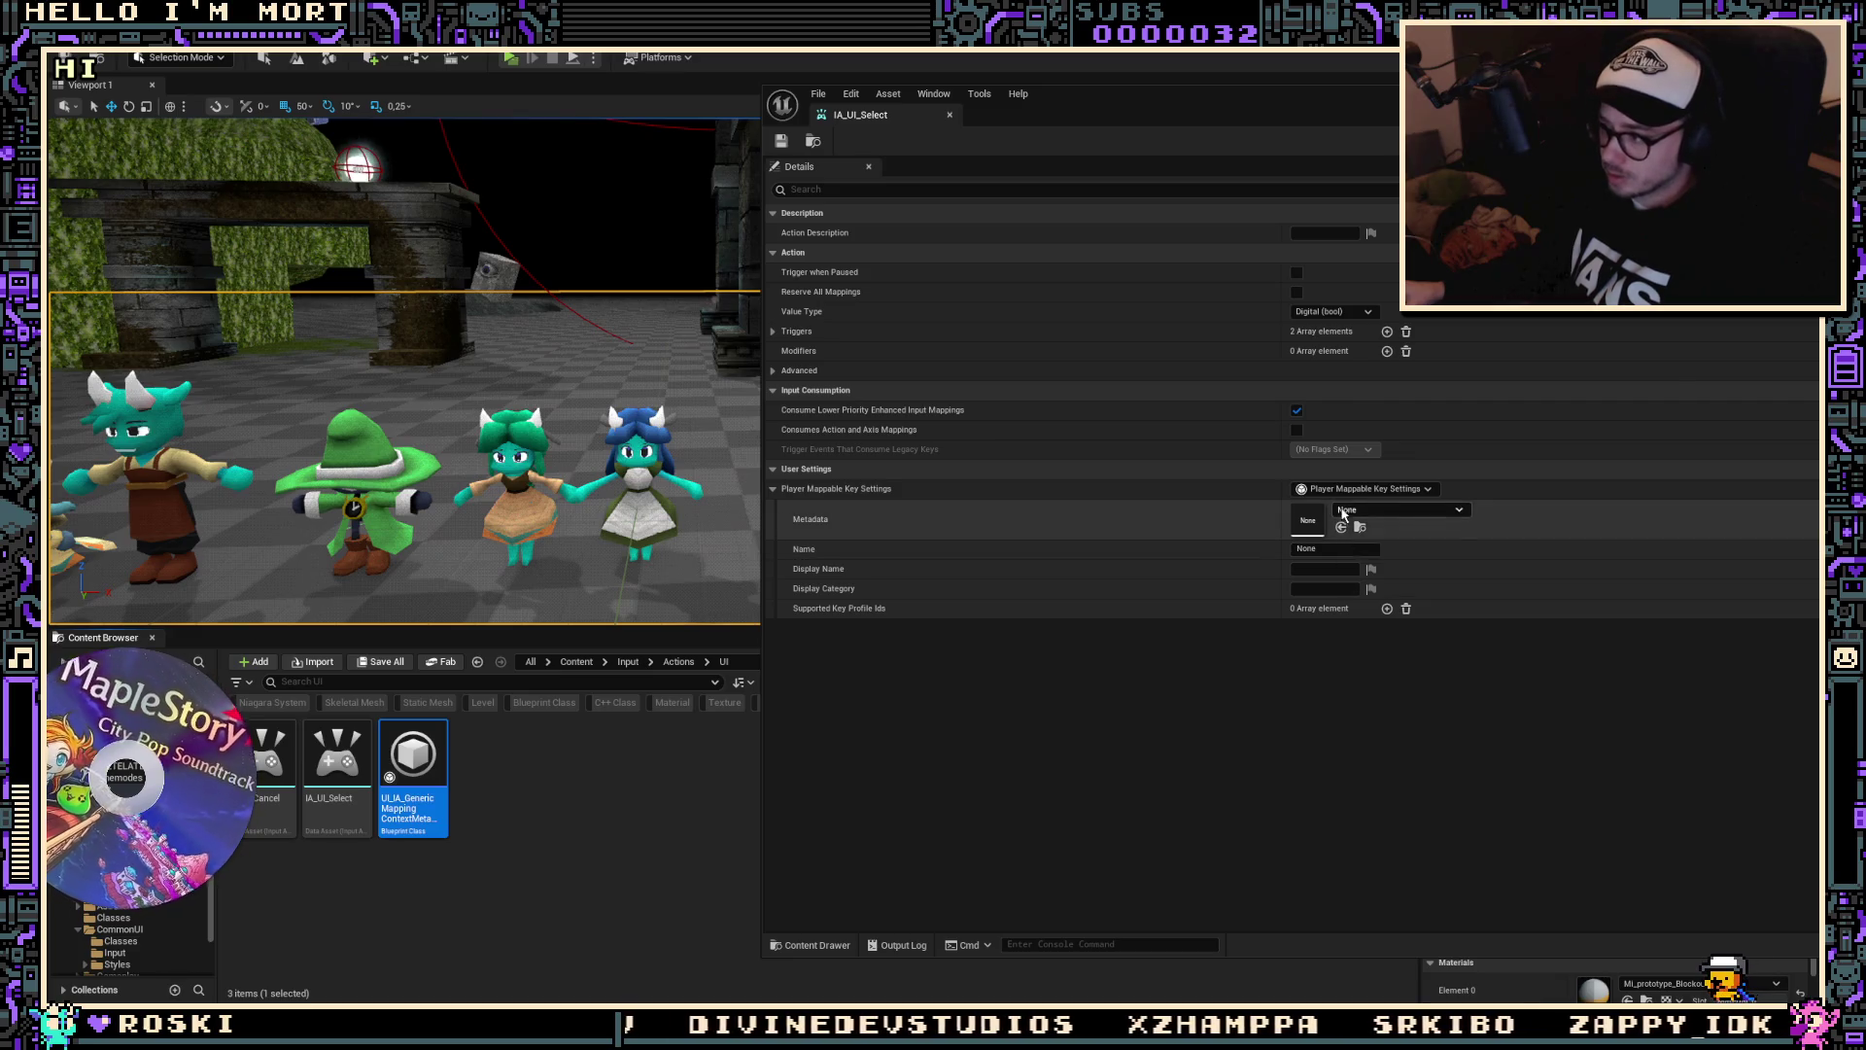
# Step: Revert the key settings to None, save, and start deleting the generic metadata blueprint
pyautogui.hotkey('ctrl', 'z')
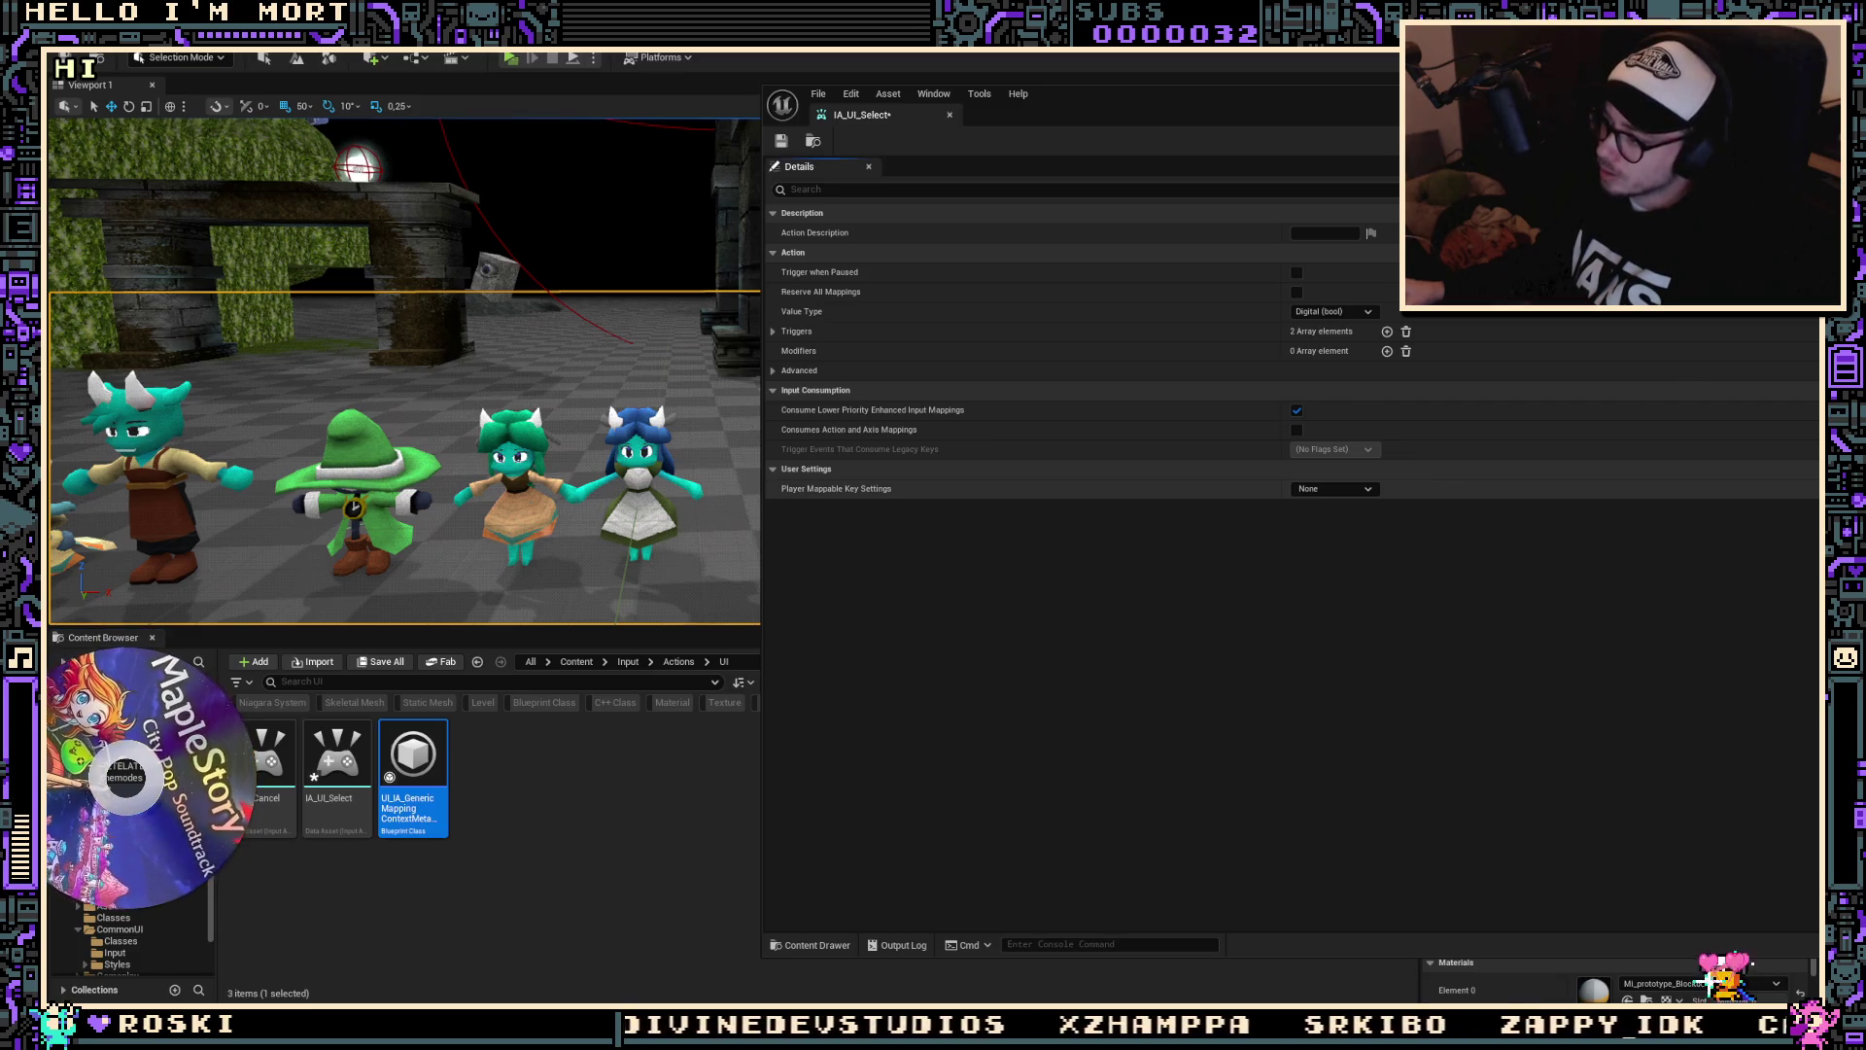
pyautogui.hotkey('ctrl', 's')
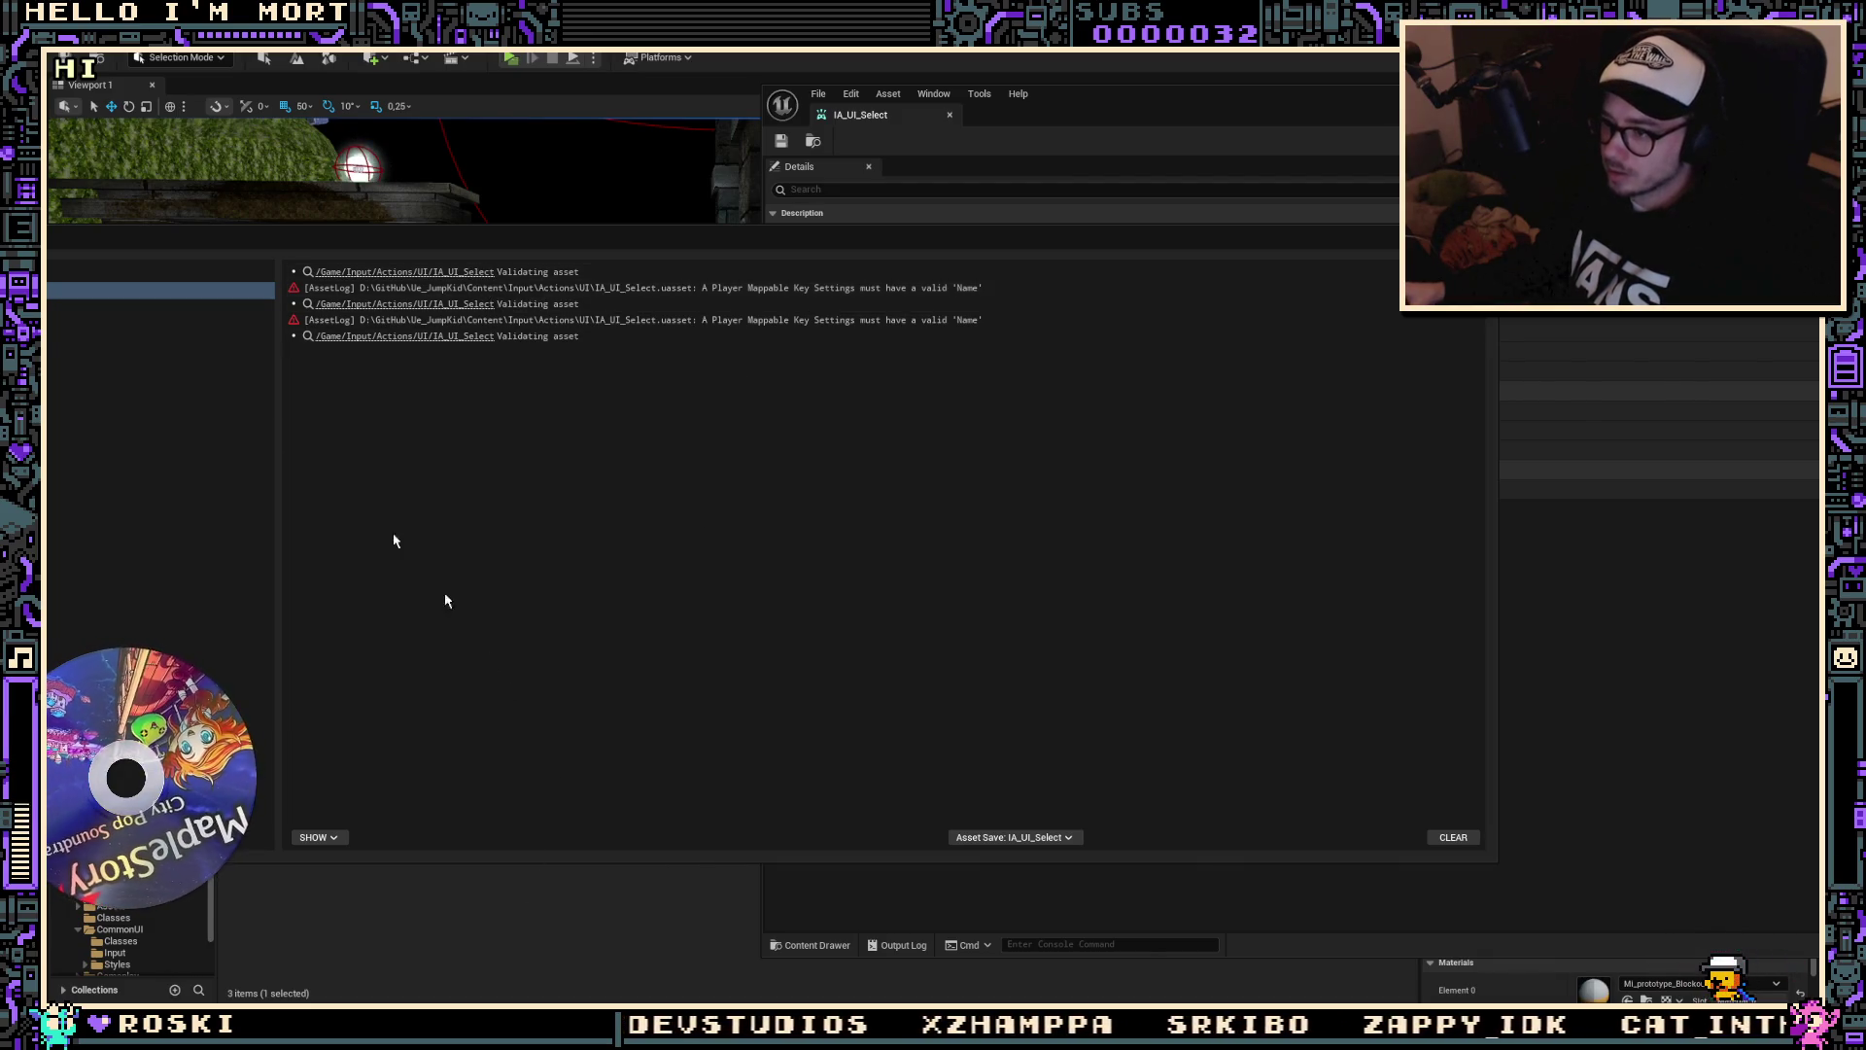
pyautogui.press('Delete')
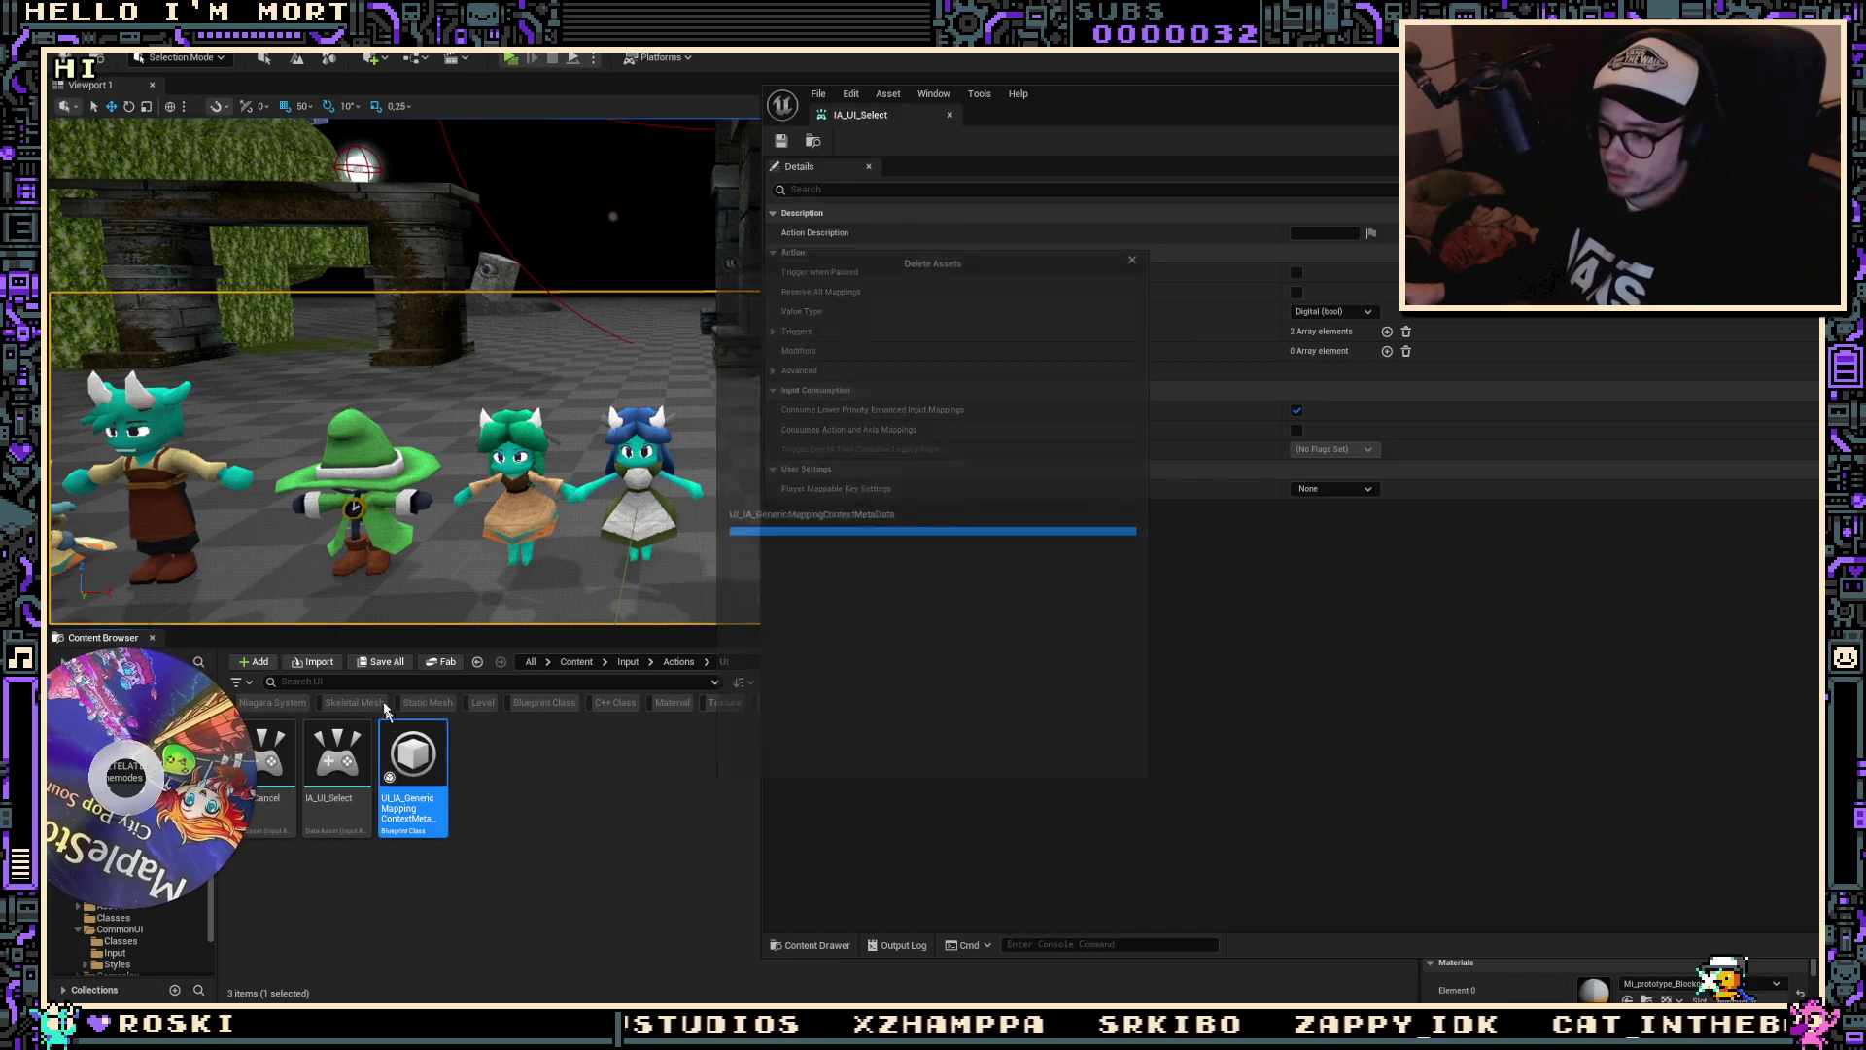
# Step: Confirm deleting the metadata blueprint and add a fresh Player Mappable Key Settings entry to IA_UI_Select
pyautogui.click(826, 755)
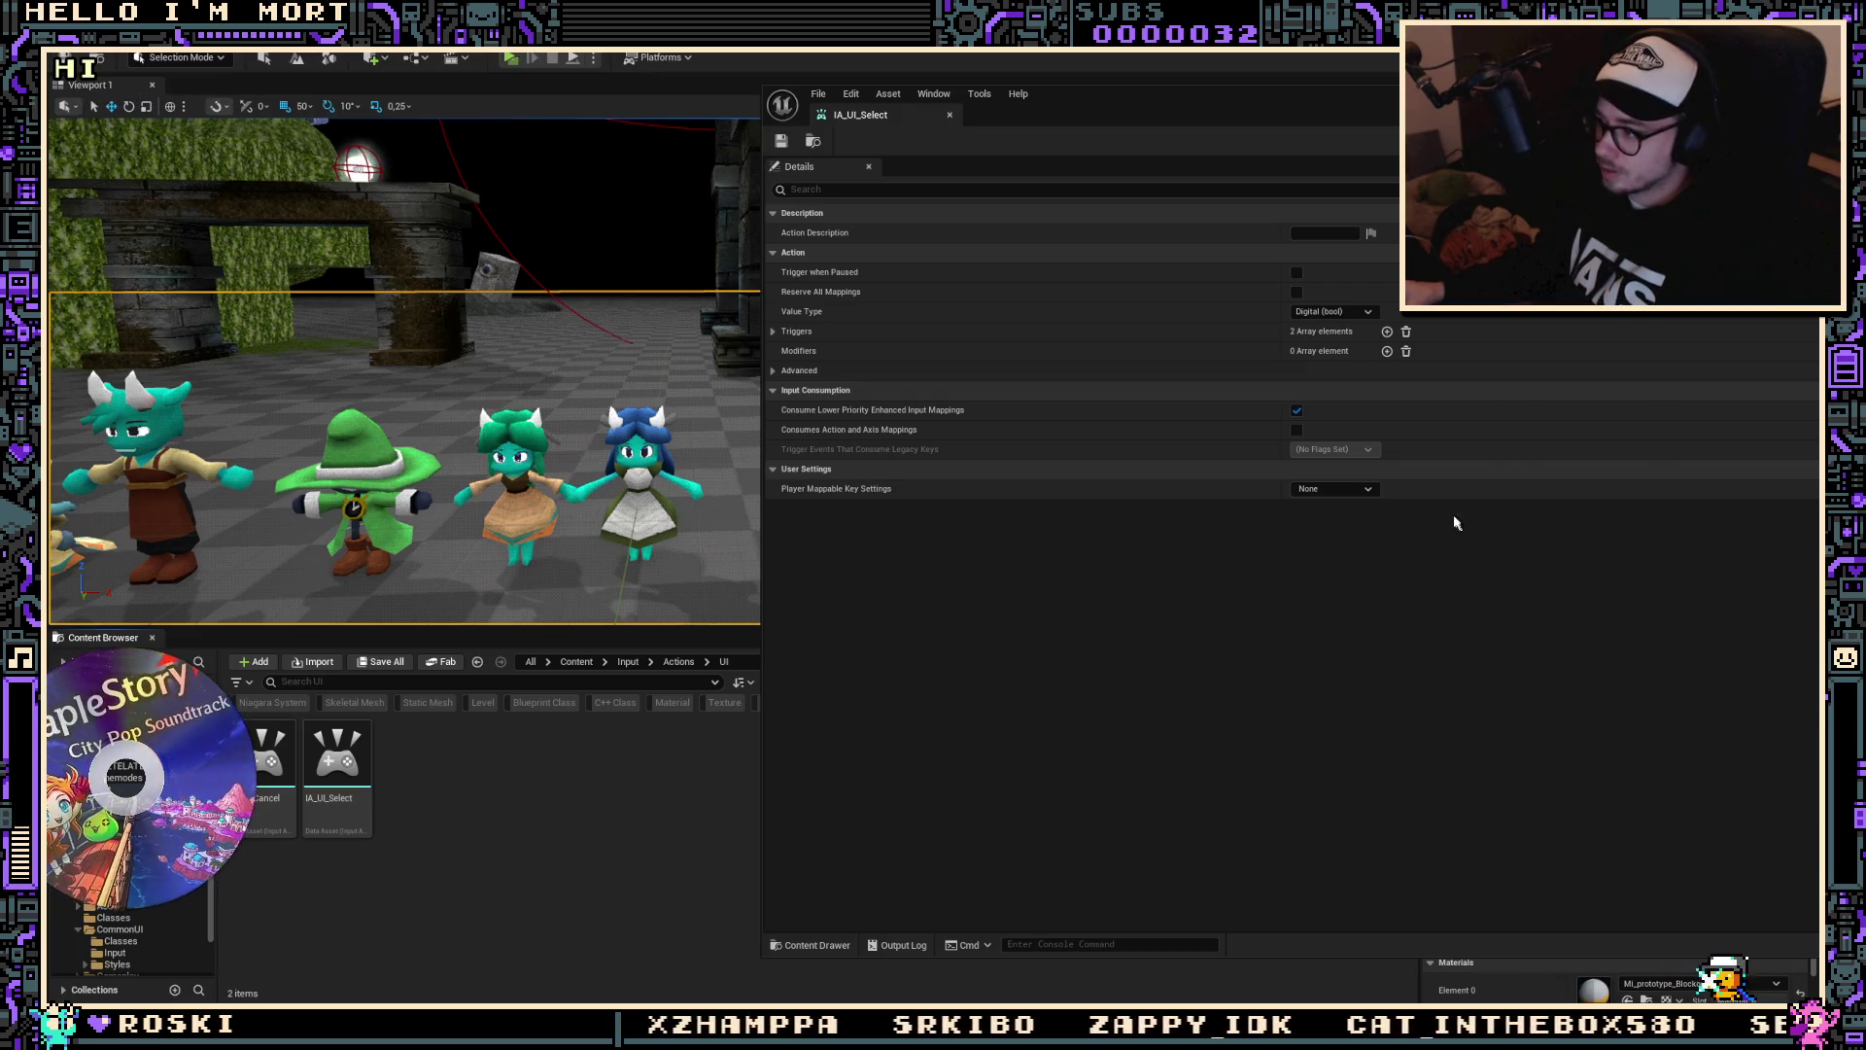
pyautogui.click(1335, 489)
pyautogui.click(1371, 540)
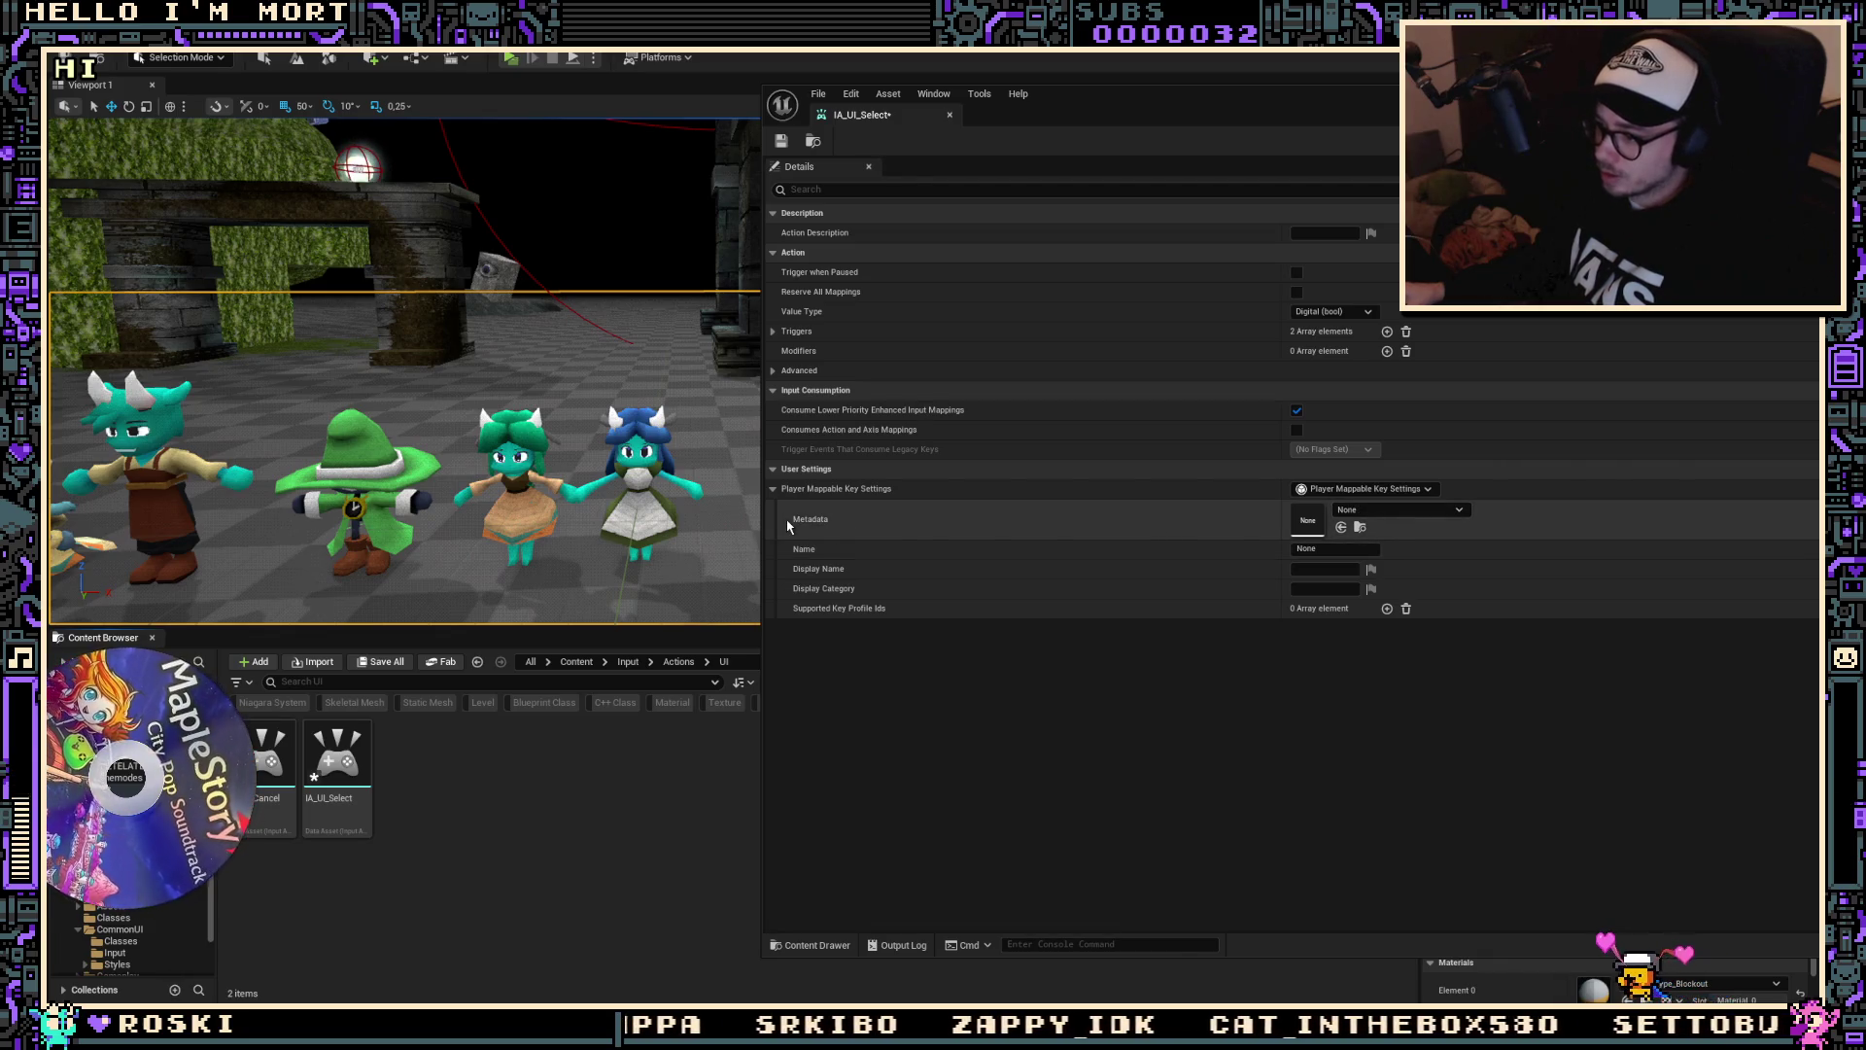
pyautogui.moveTo(810, 523)
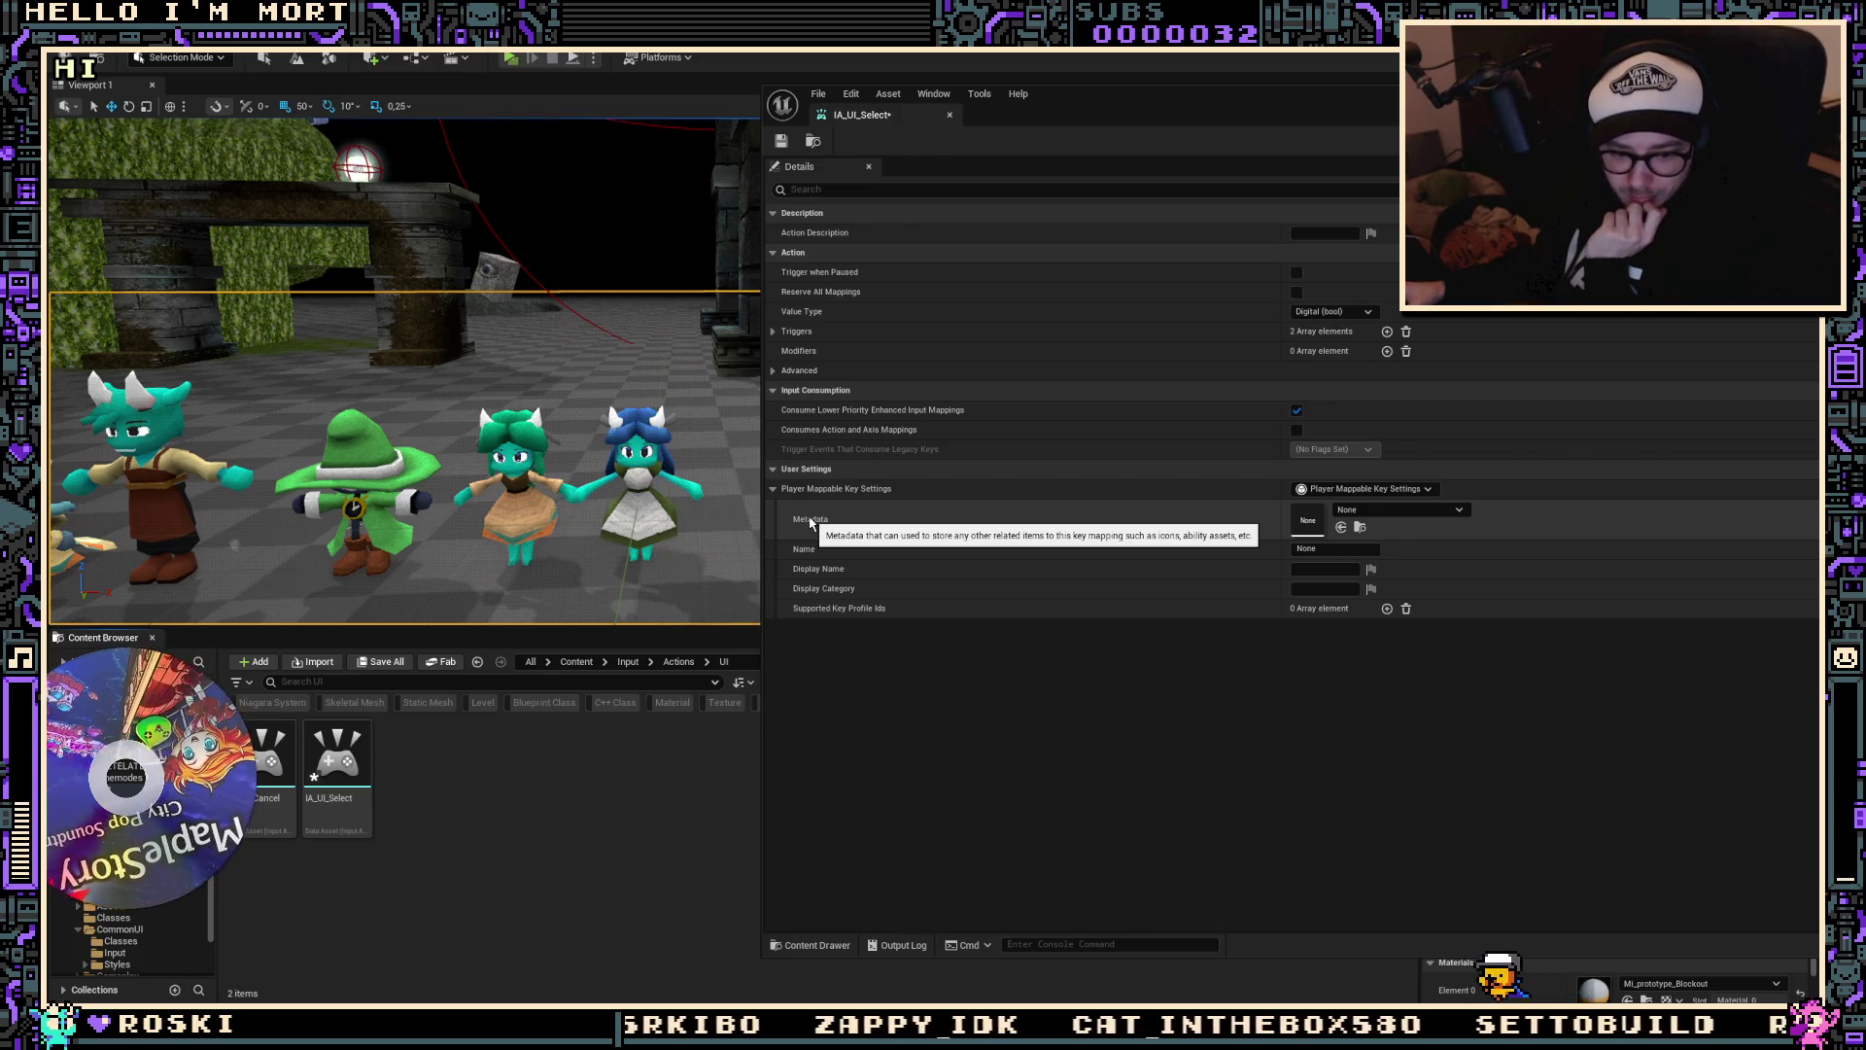
# Step: Create a new Blueprint Class with CommonInputMetadata as its parent class
pyautogui.rightClick(500, 768)
pyautogui.moveTo(568, 674)
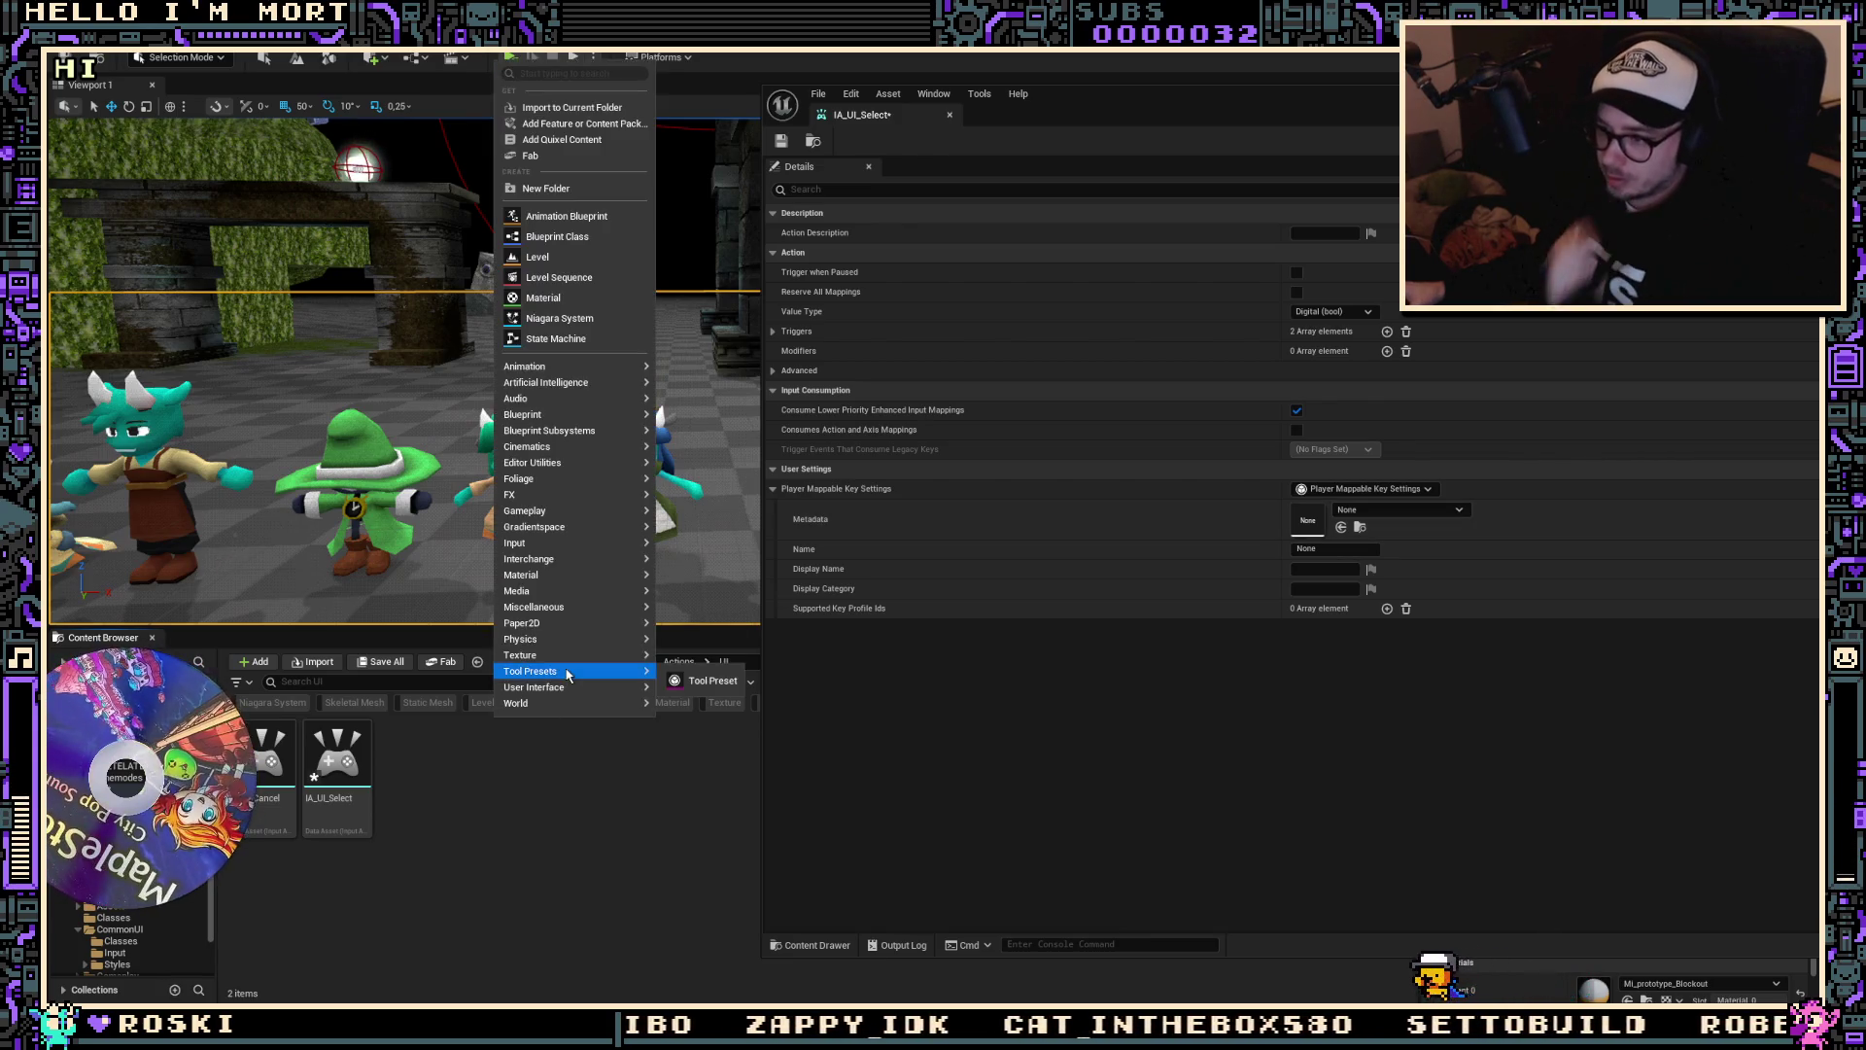
pyautogui.rightClick(428, 870)
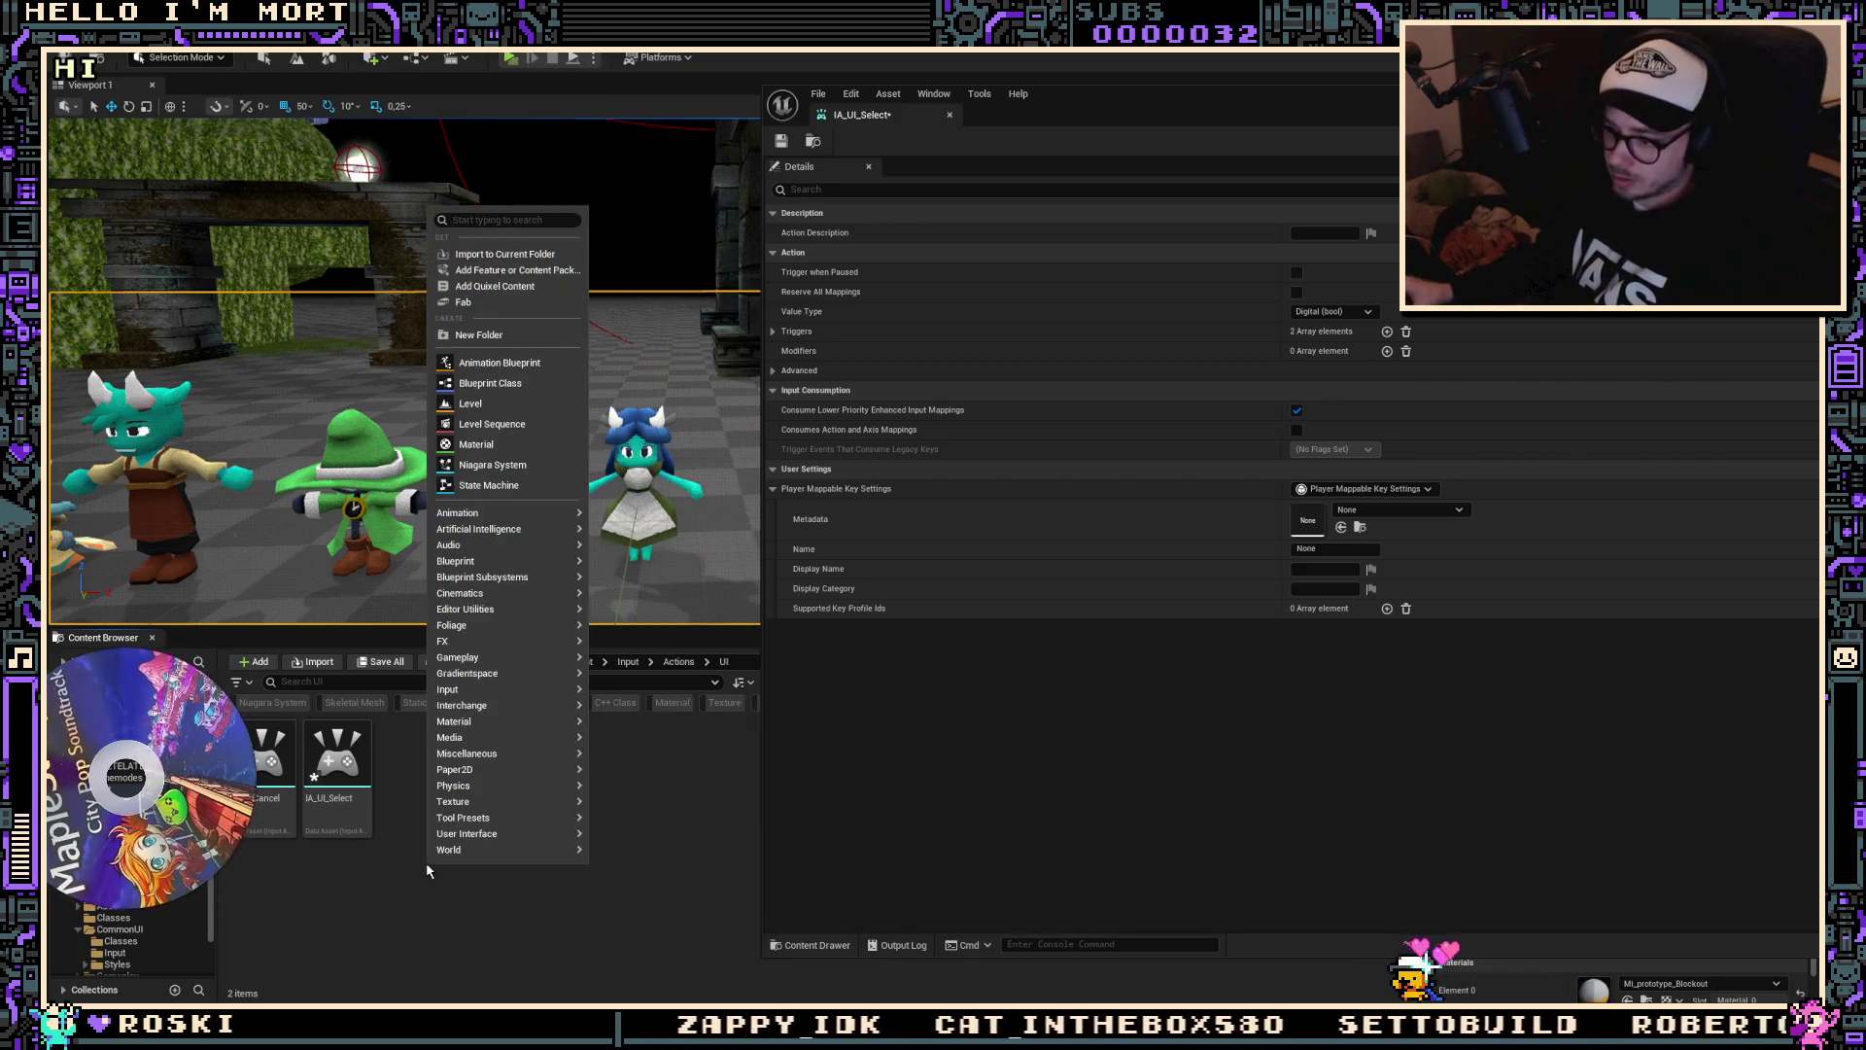
pyautogui.write('meta')
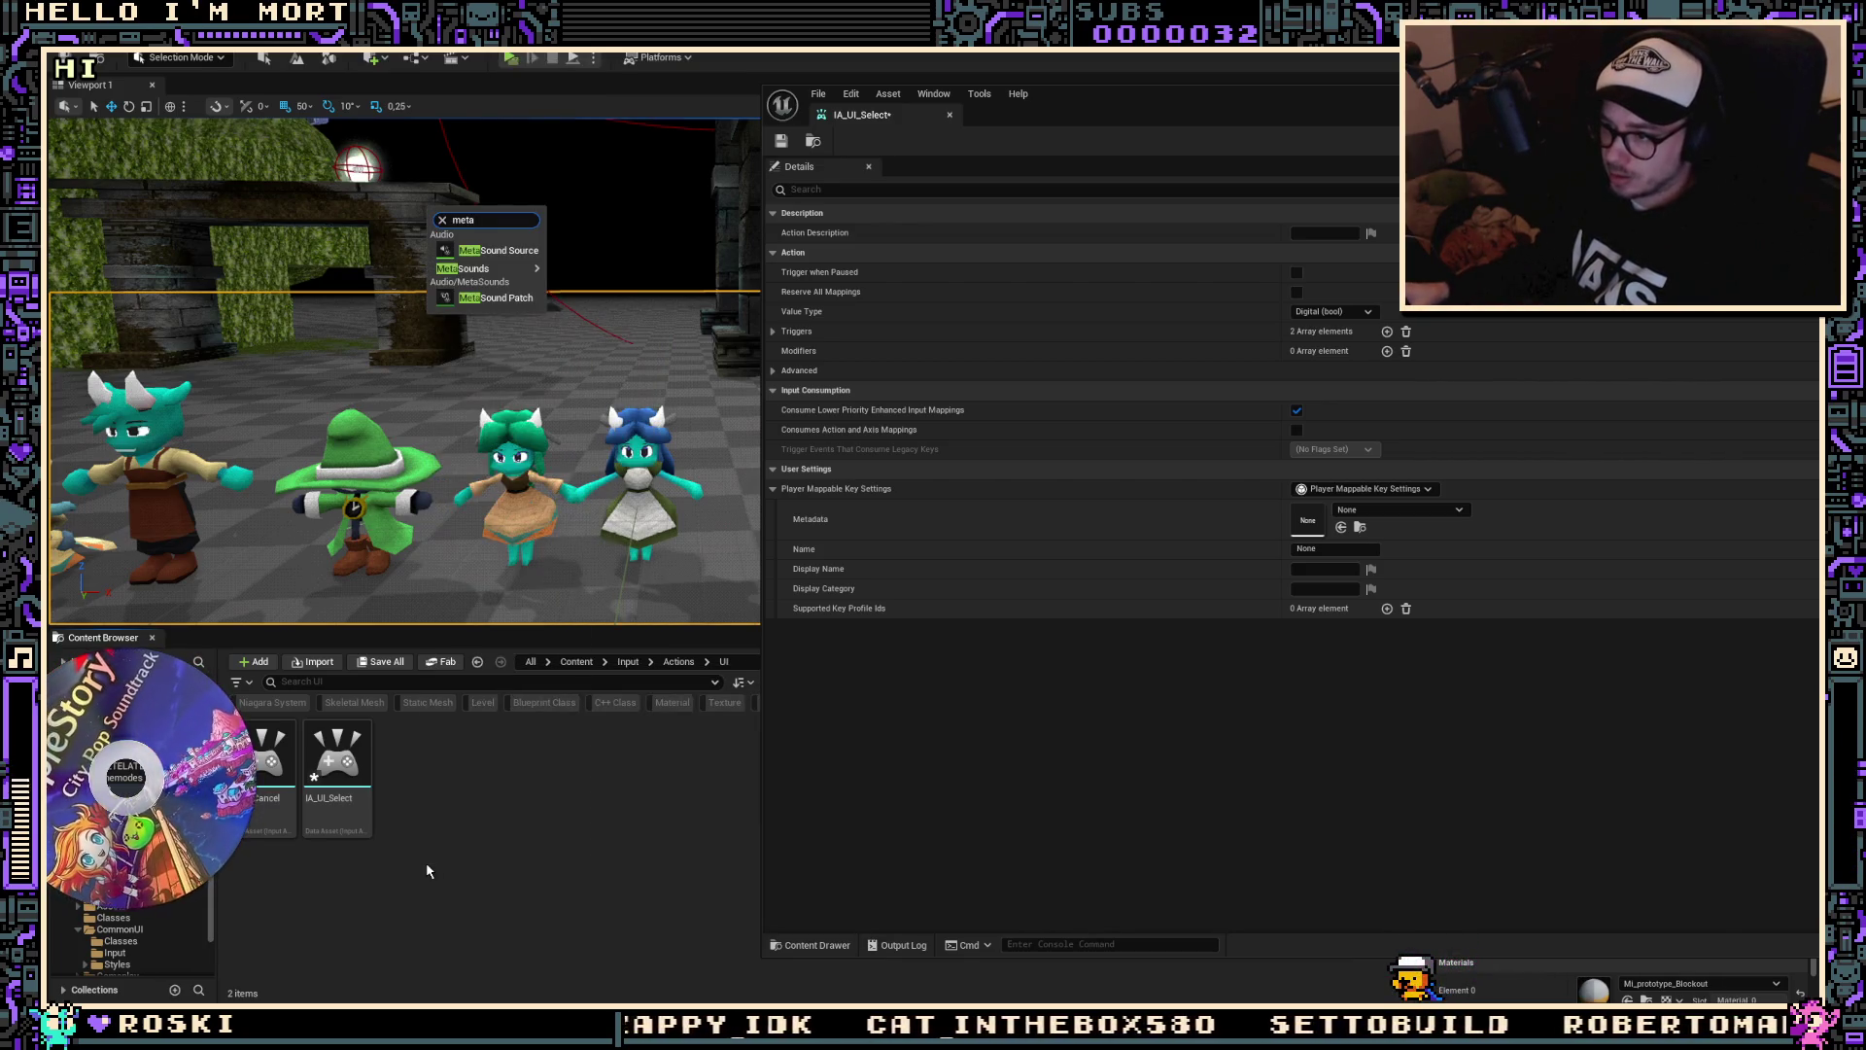
pyautogui.click(489, 833)
pyautogui.rightClick(489, 833)
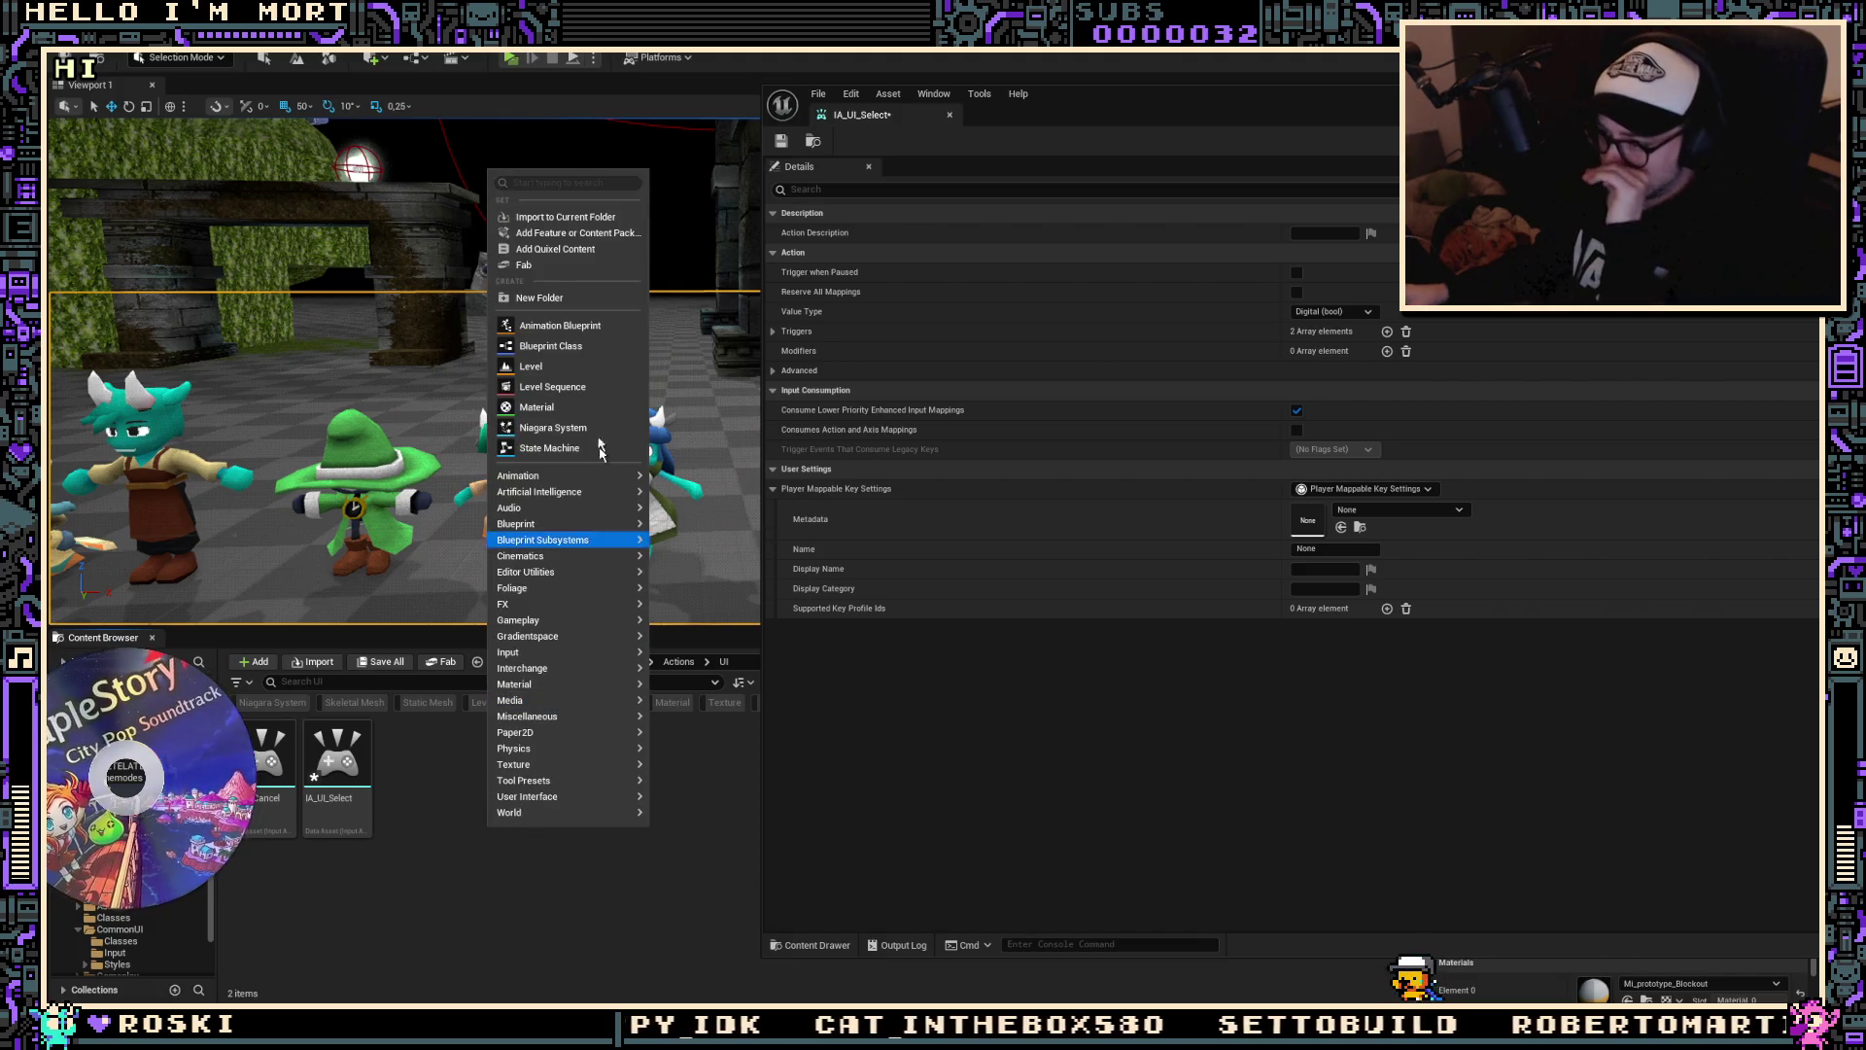
pyautogui.click(582, 347)
pyautogui.write('metadata')
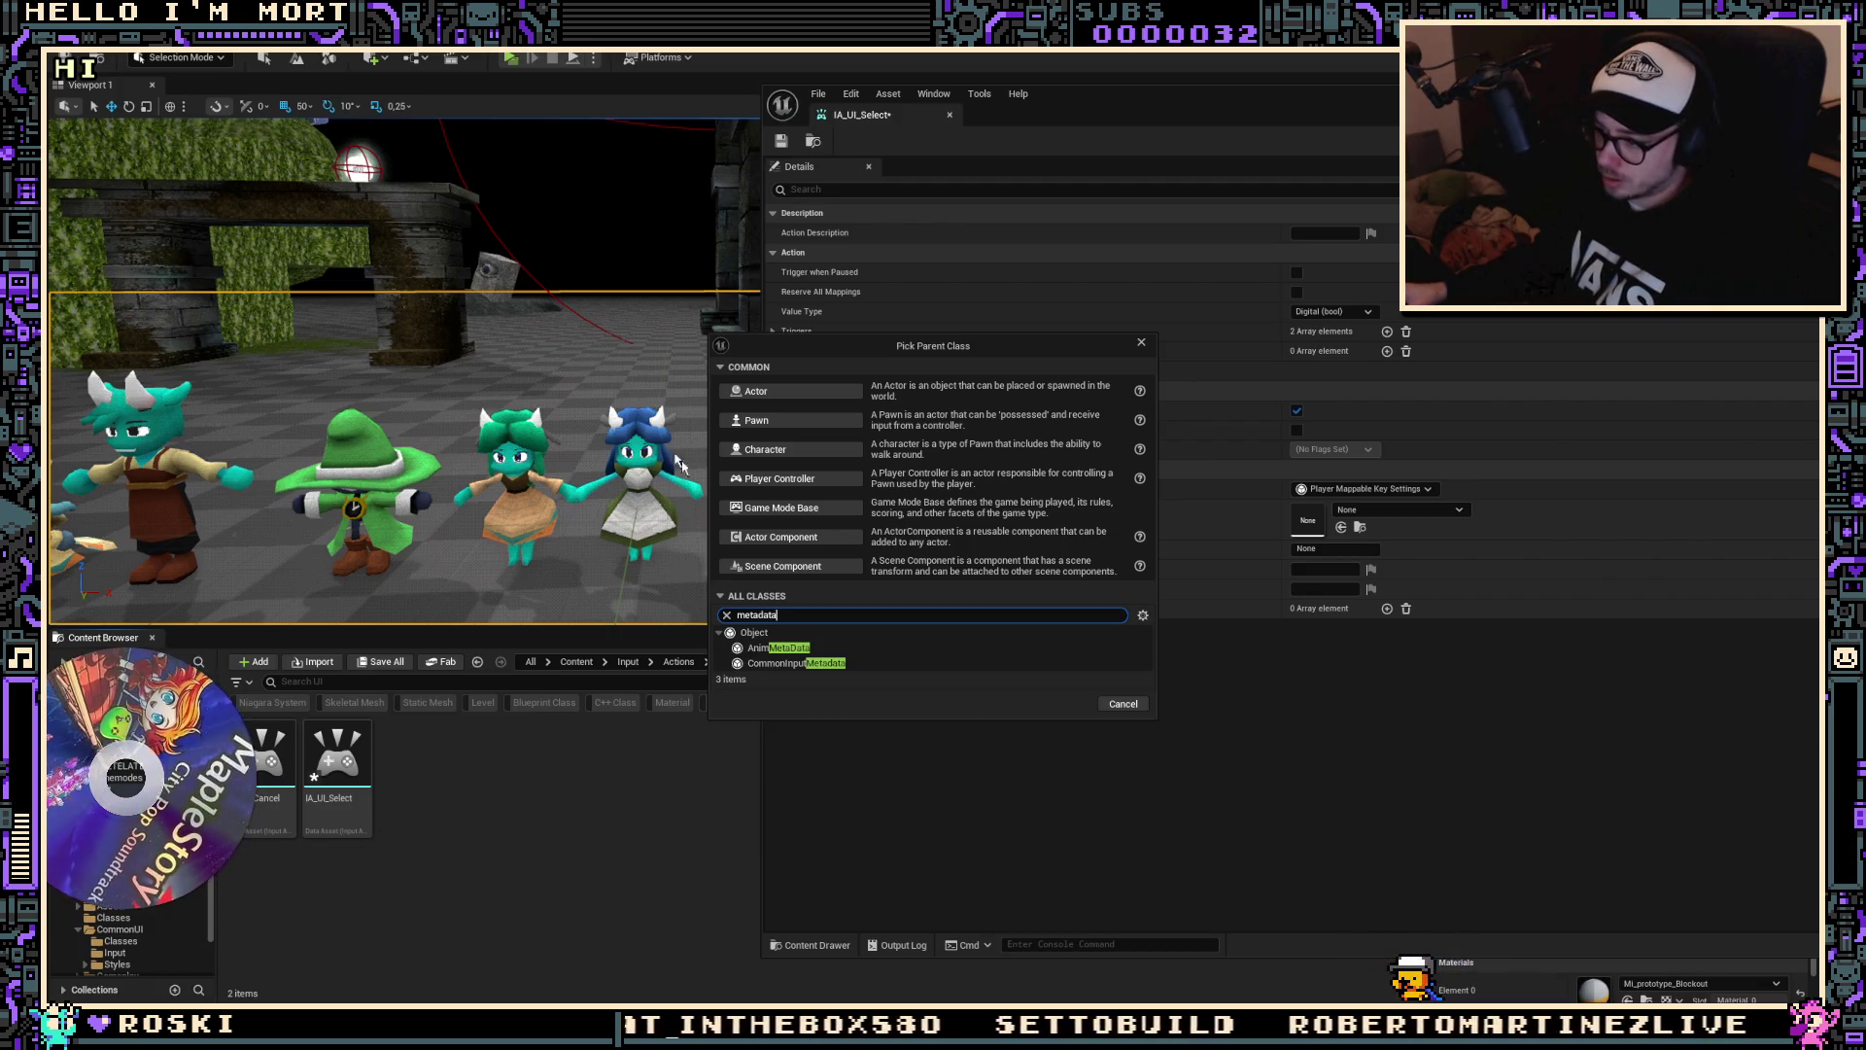
pyautogui.moveTo(789, 667)
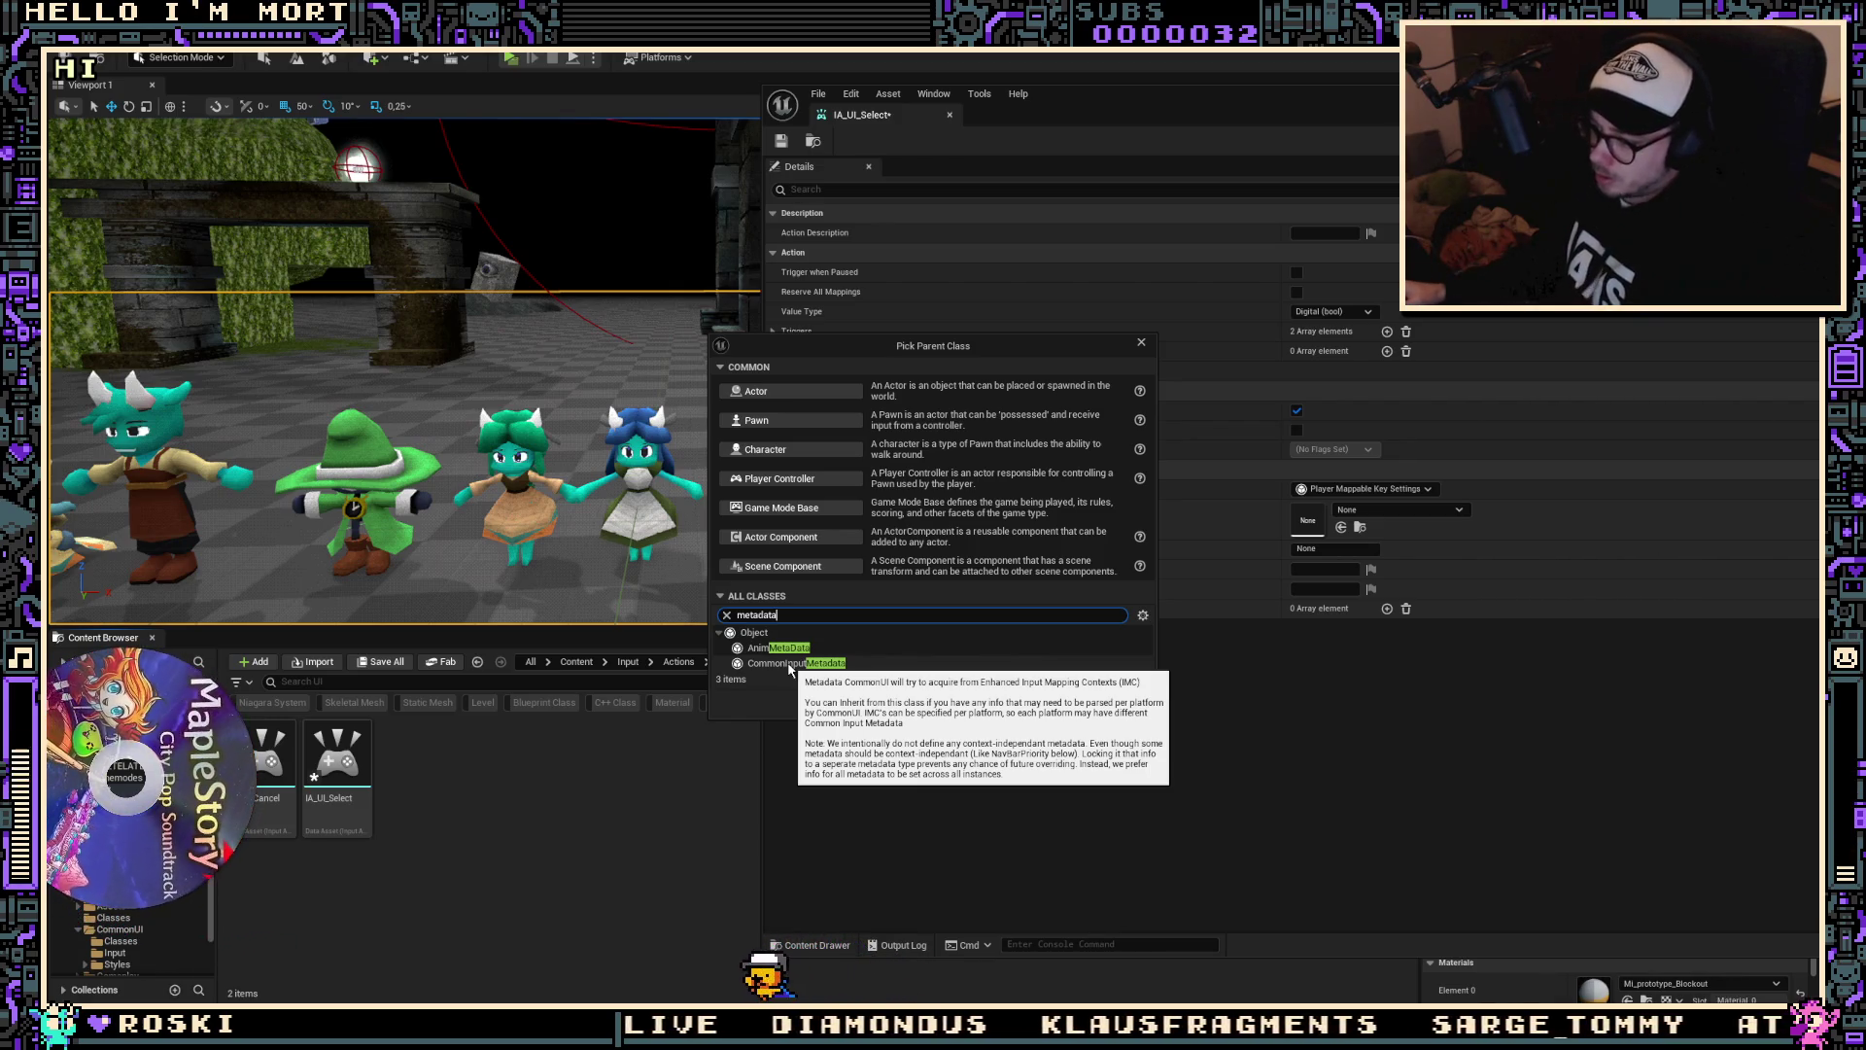
pyautogui.click(772, 673)
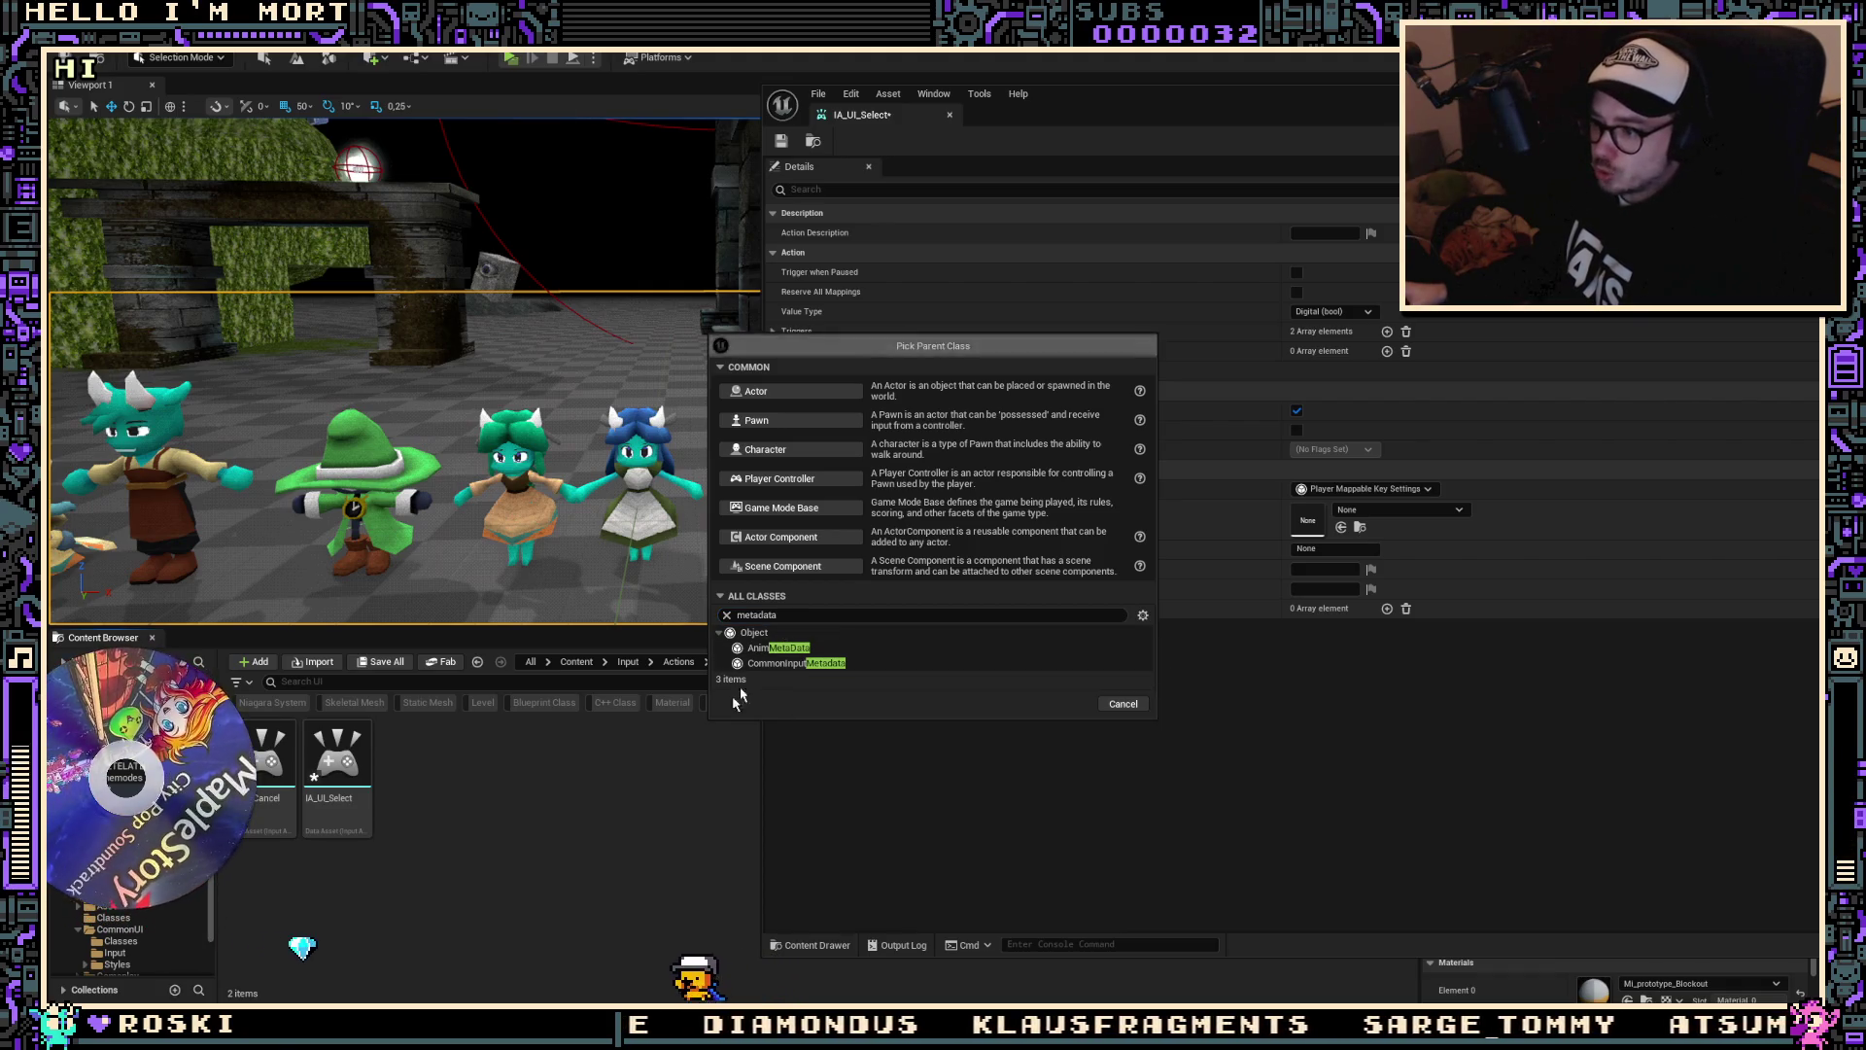
pyautogui.click(796, 662)
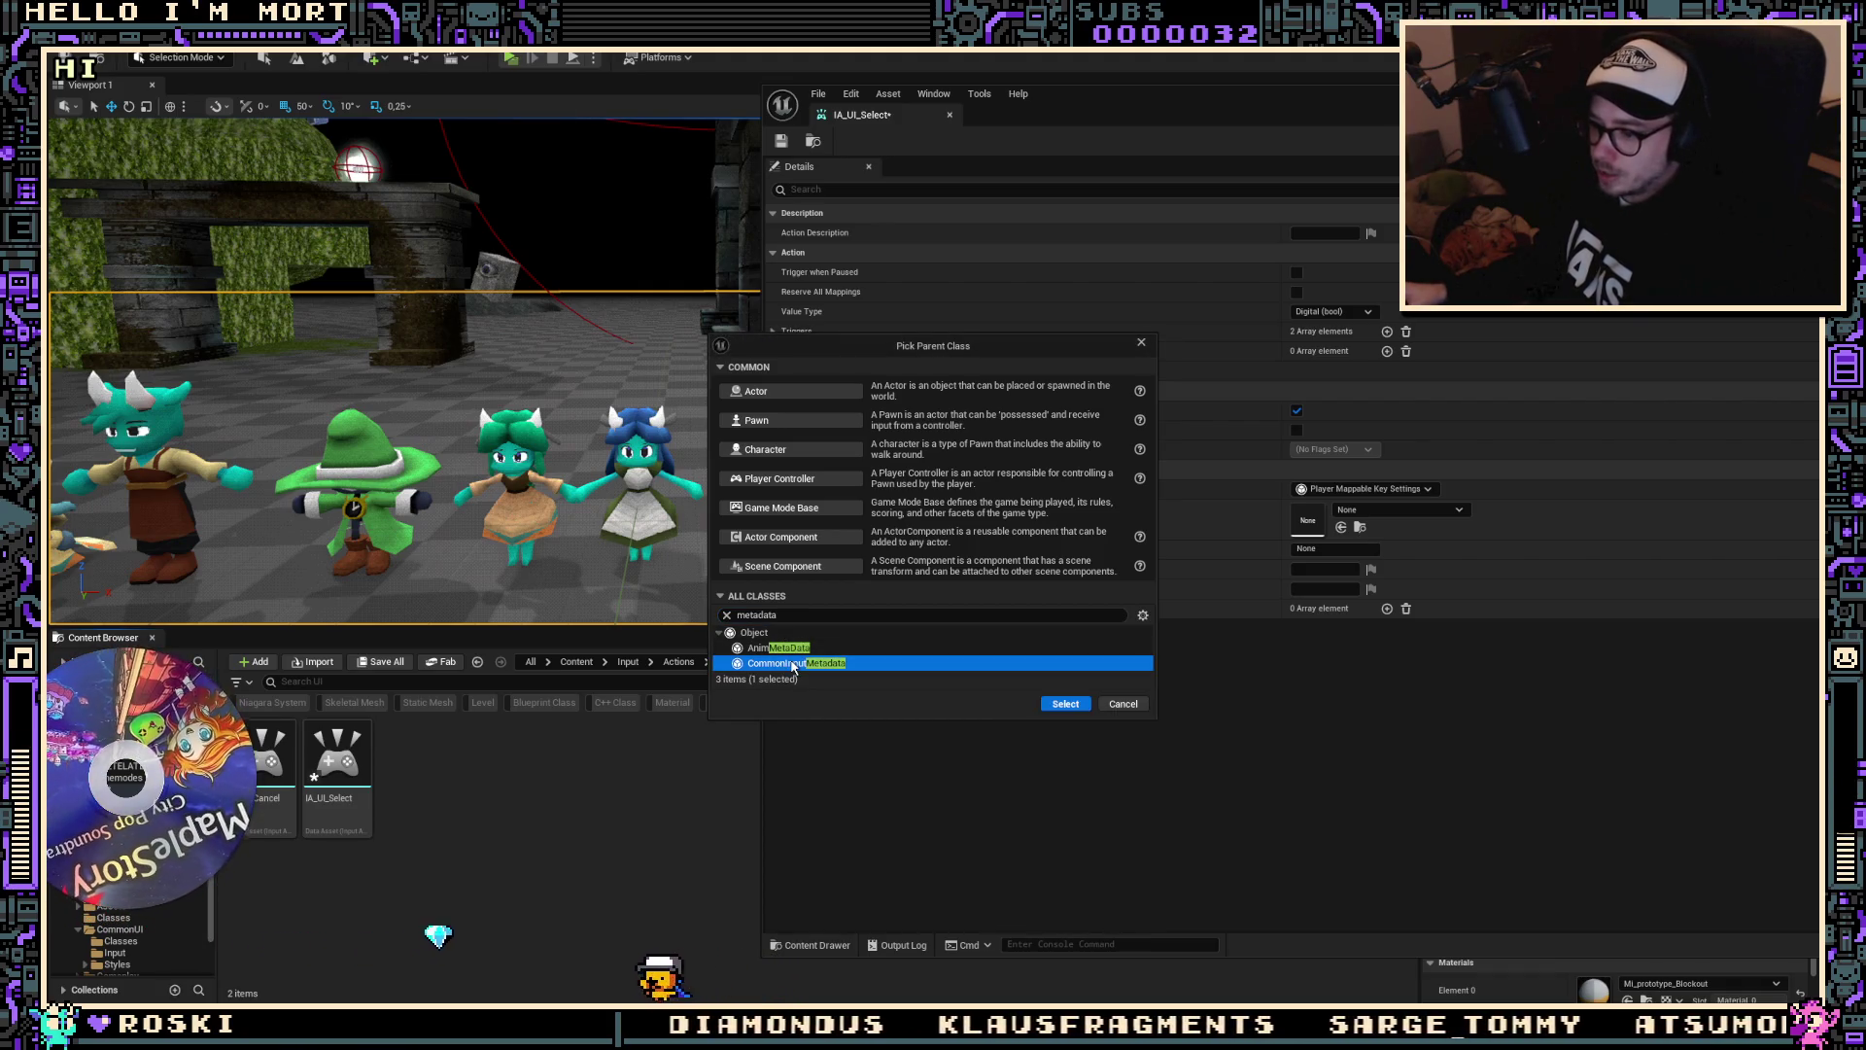
pyautogui.click(1077, 706)
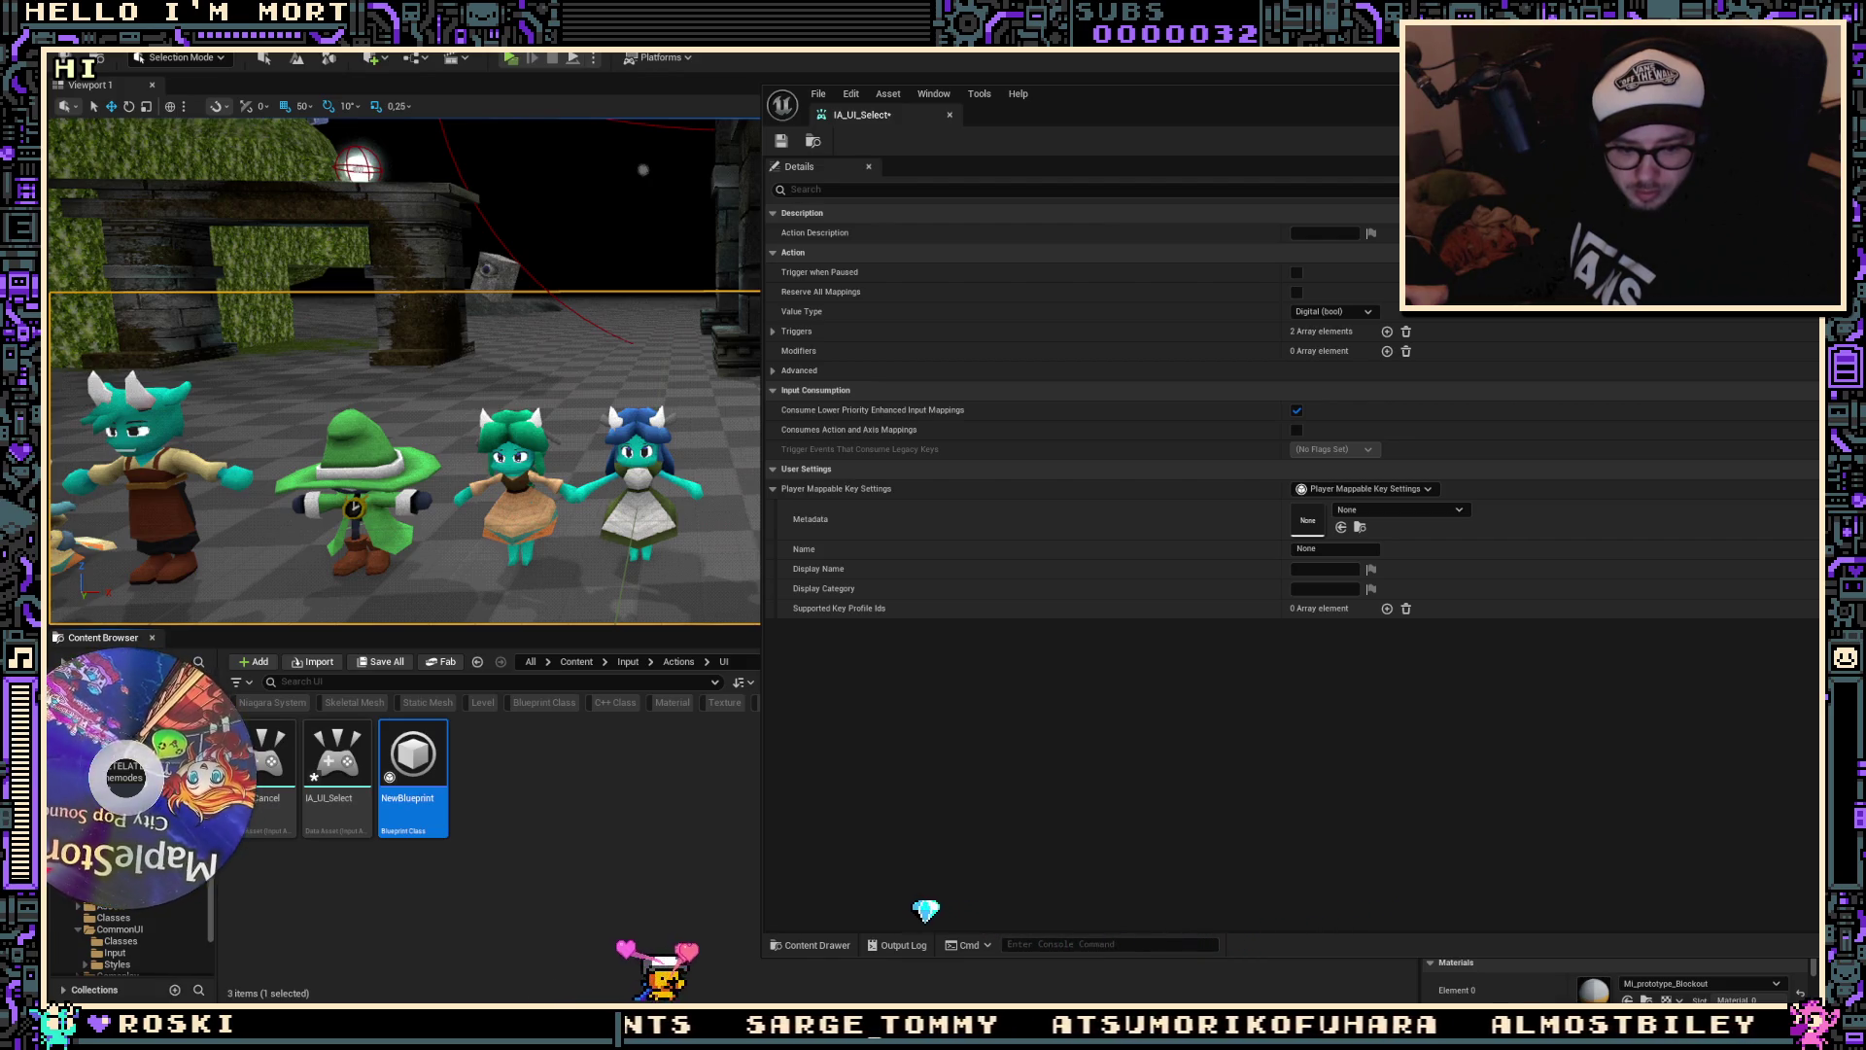
# Step: Delete the NewBlueprint asset
pyautogui.click(413, 754)
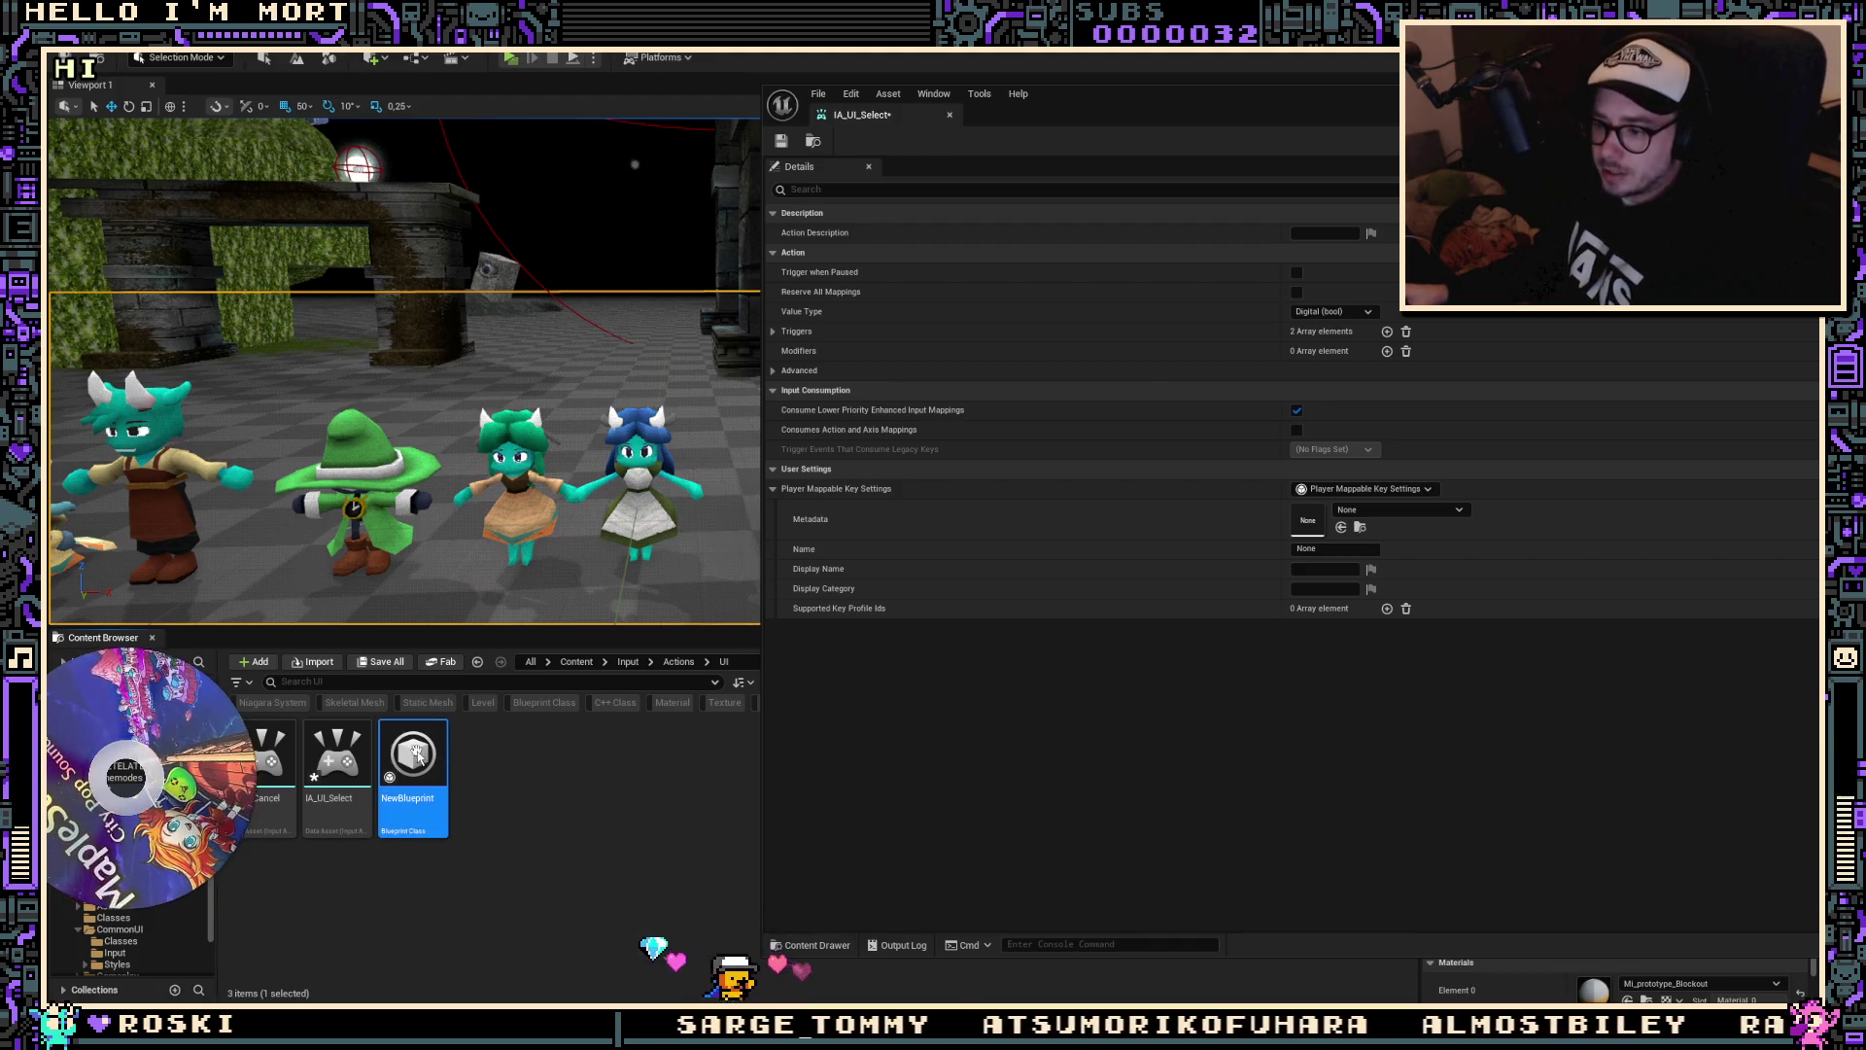
pyautogui.press('Delete')
pyautogui.click(773, 757)
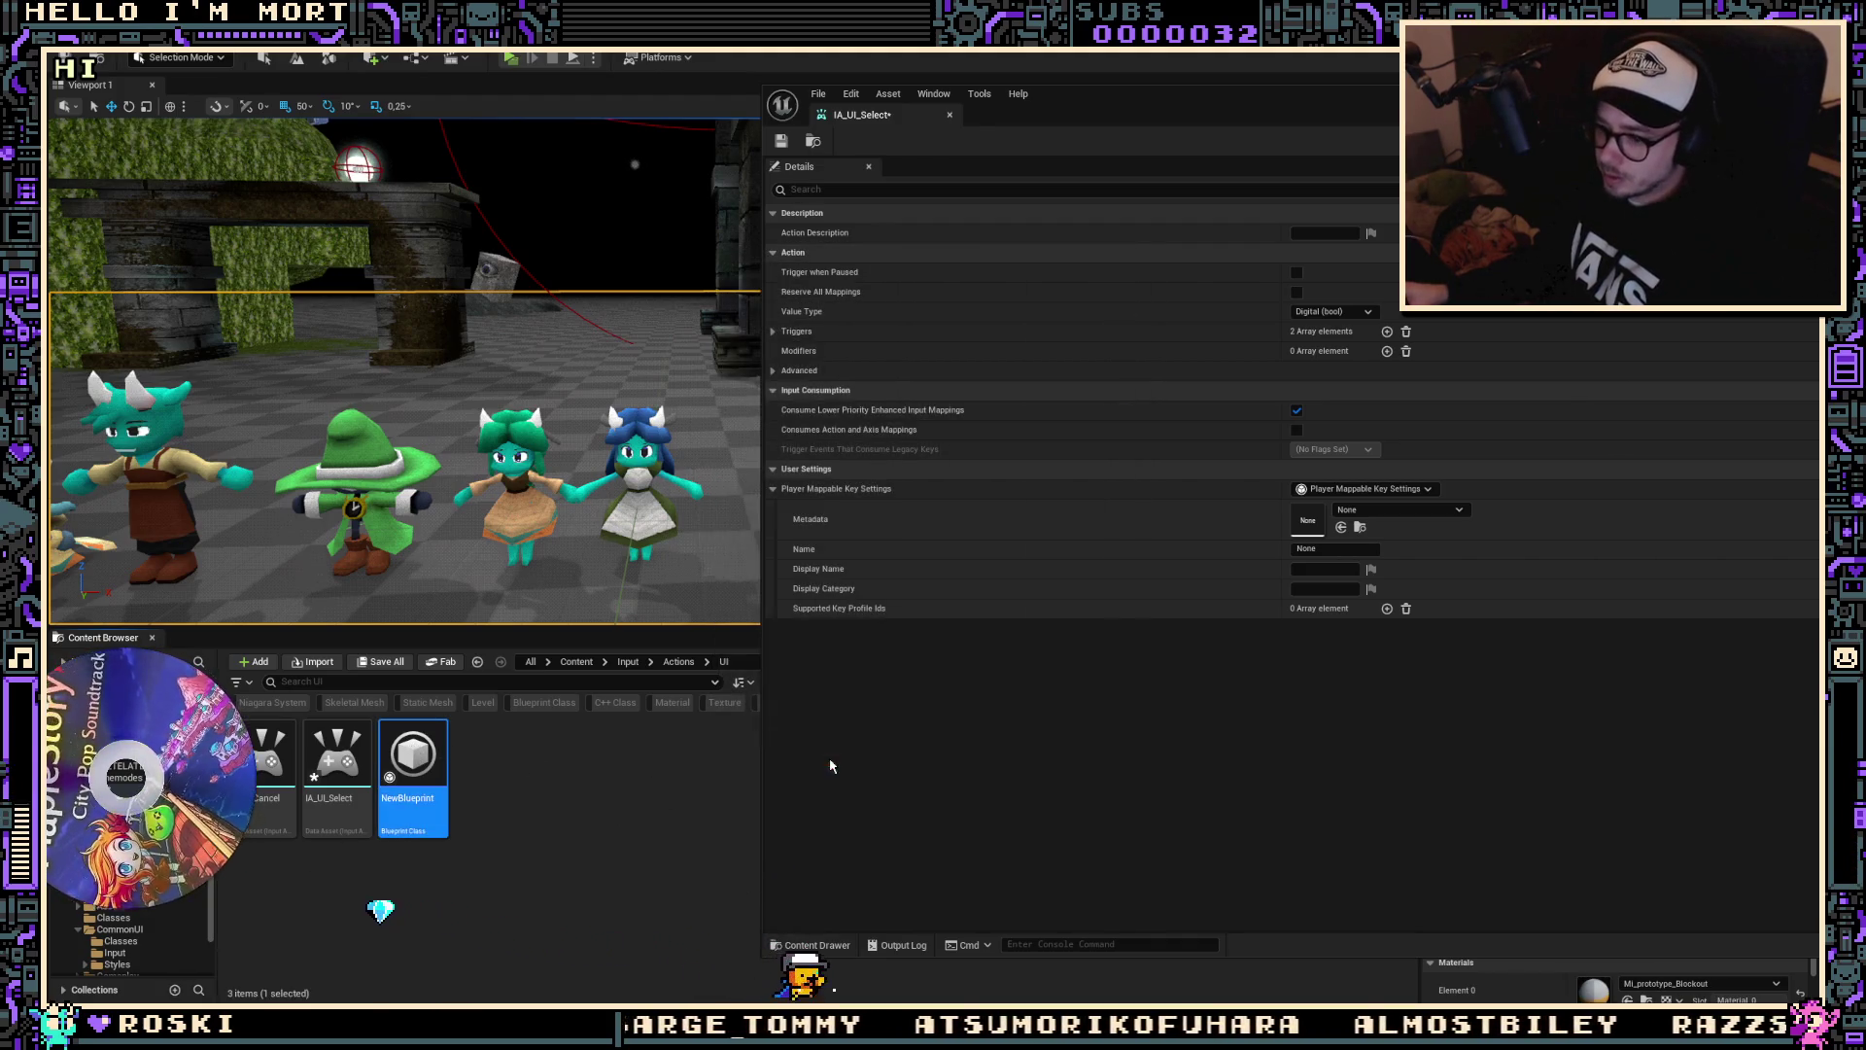
# Step: Create a NewPlayerMappableInputConfig data asset, then delete it again
pyautogui.rightClick(479, 798)
pyautogui.moveTo(536, 653)
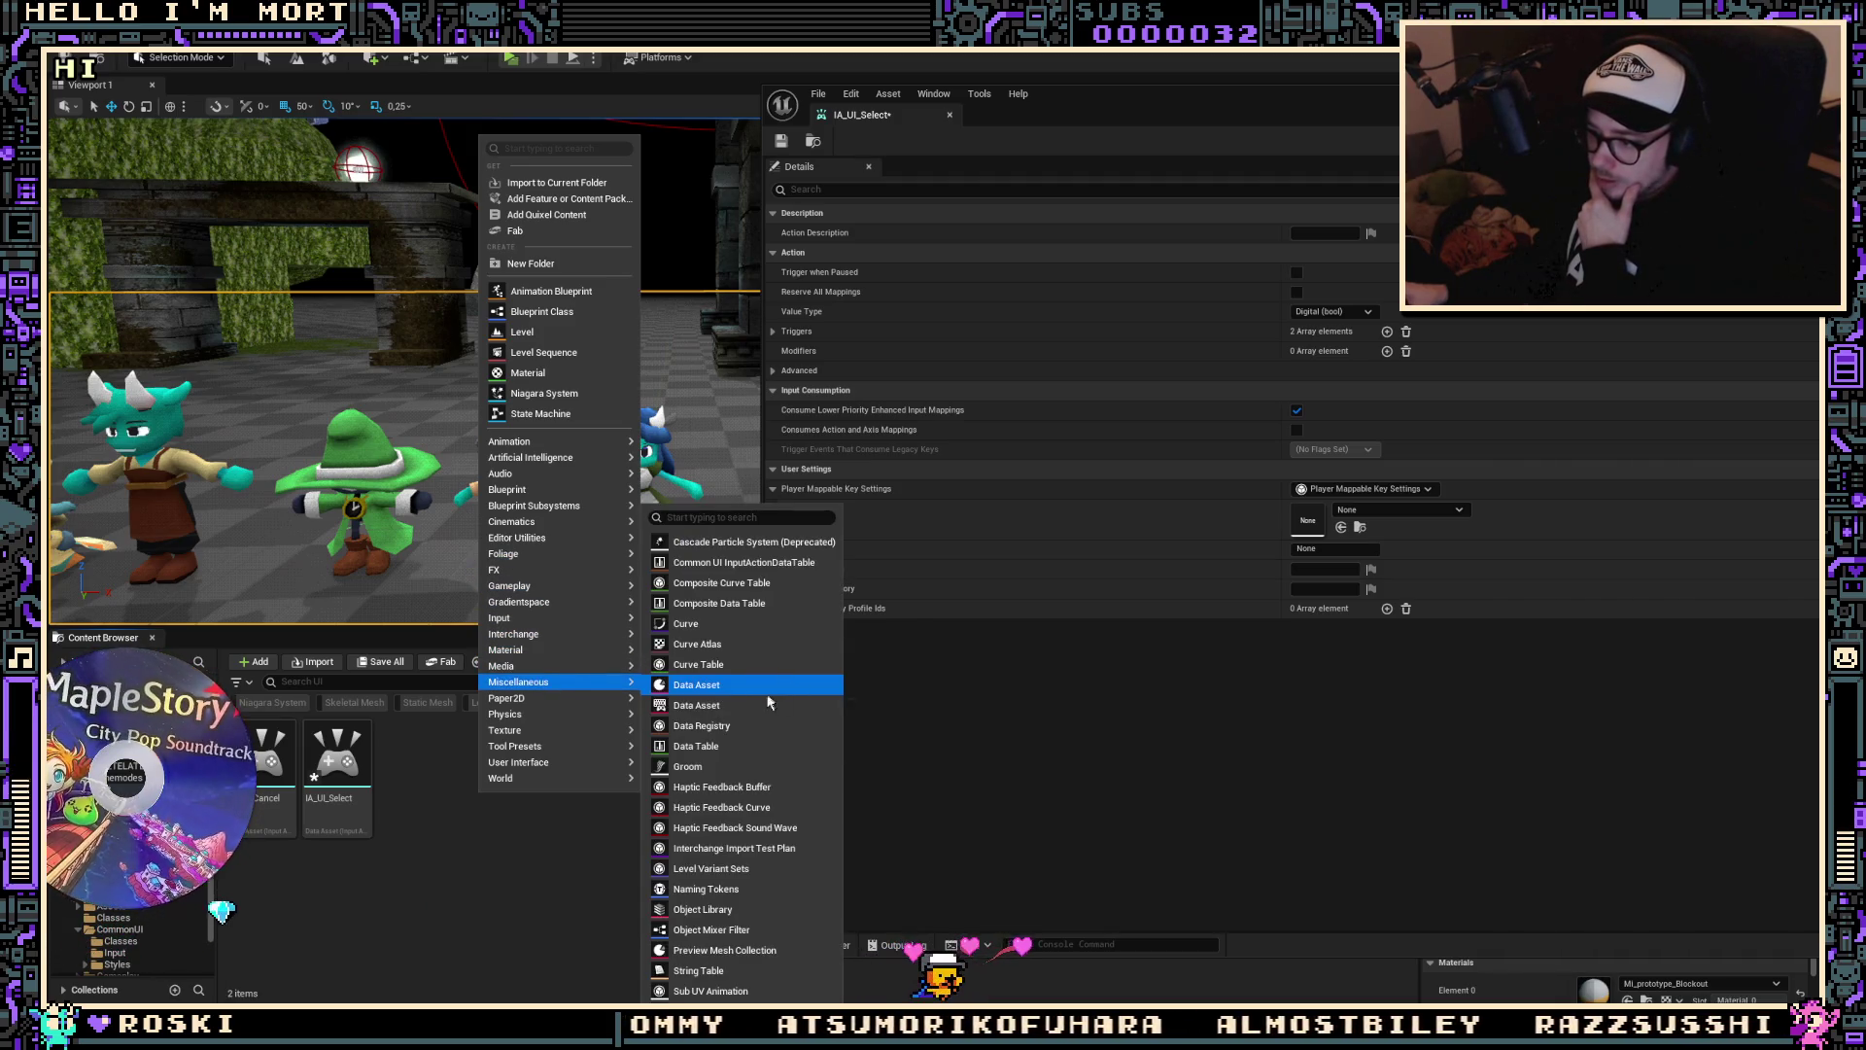
pyautogui.click(760, 700)
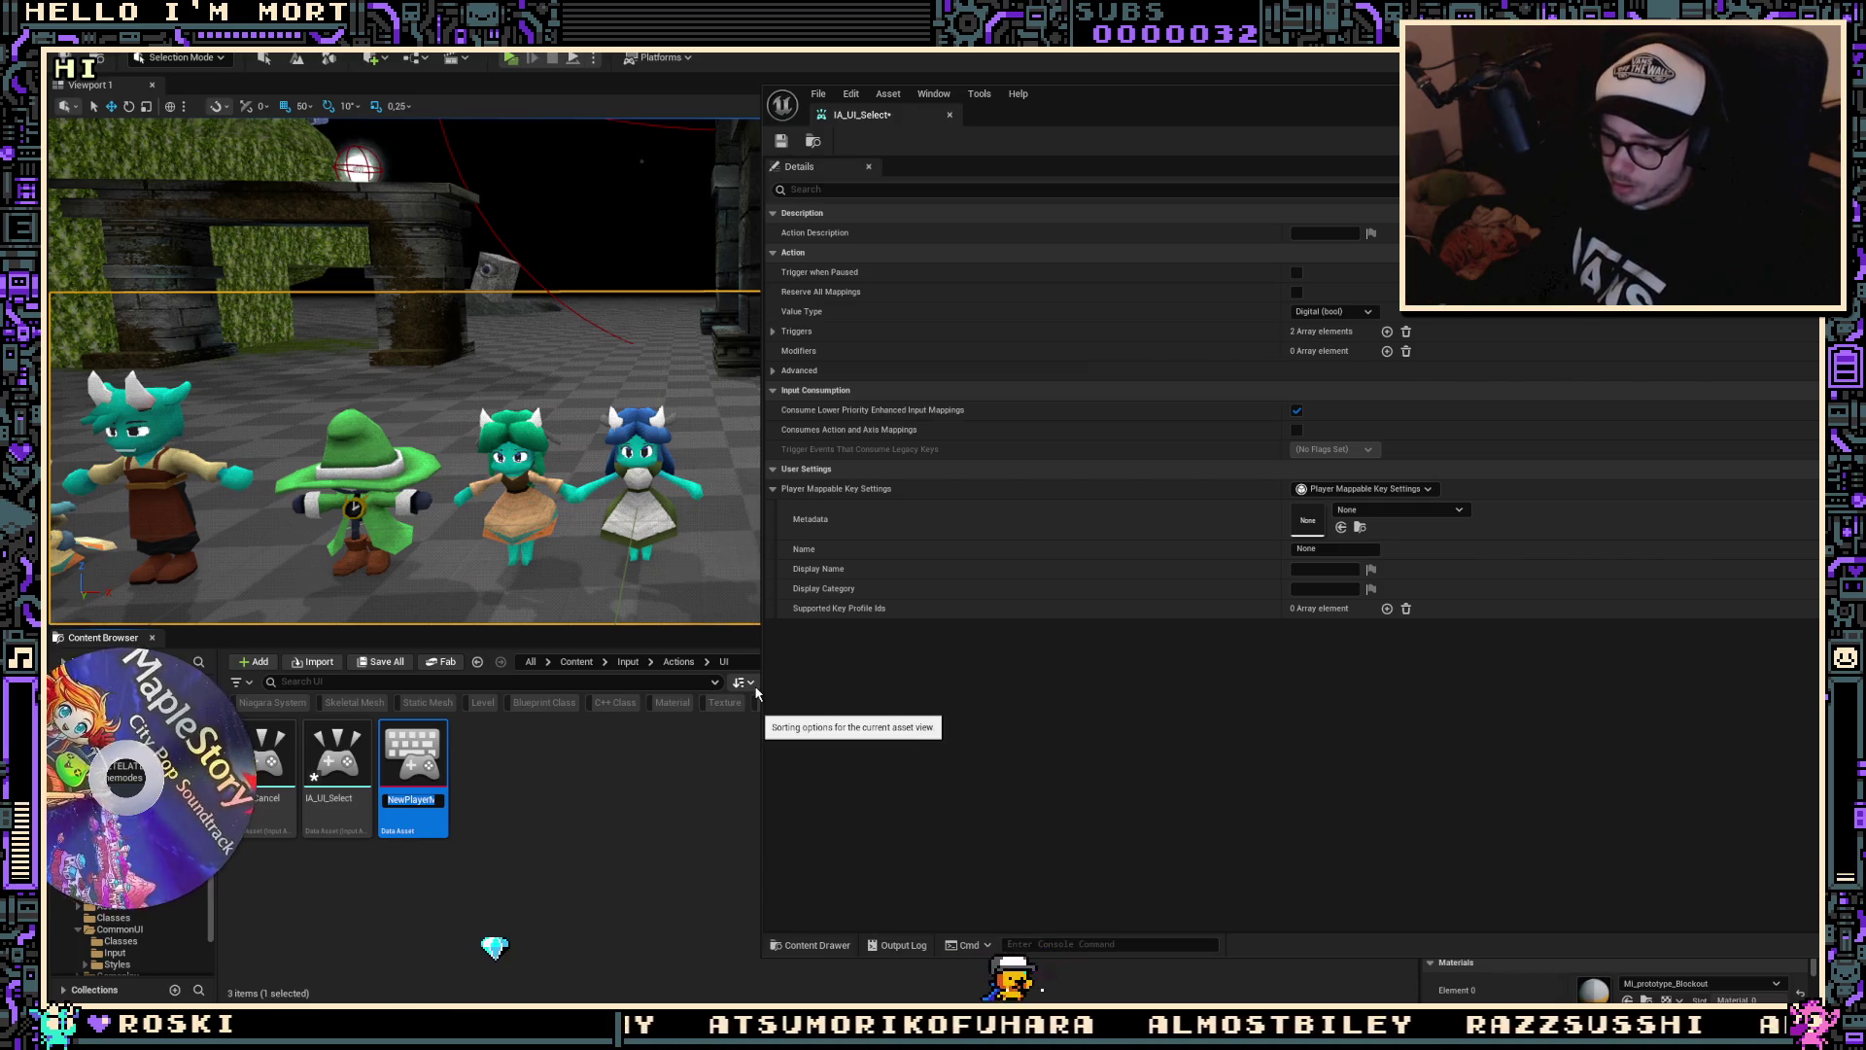
pyautogui.press('Return')
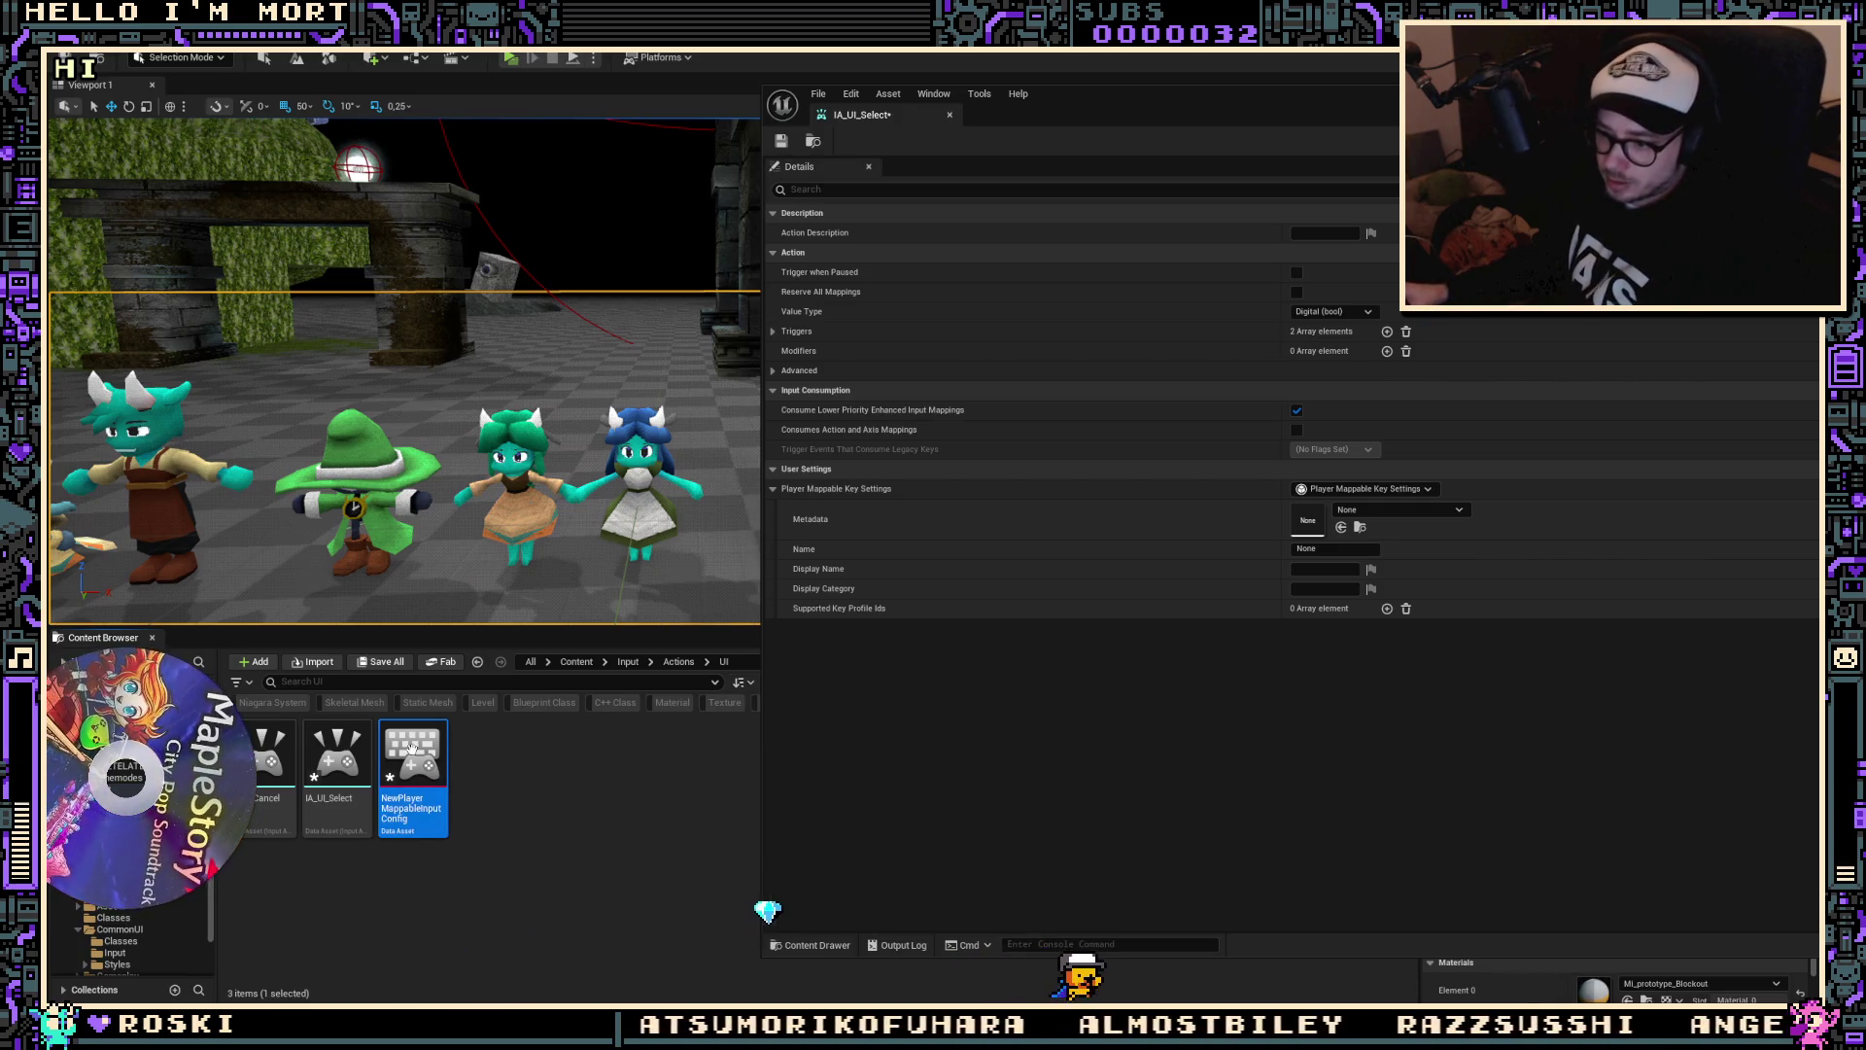
pyautogui.press('Delete')
pyautogui.press('Return')
# Step: Start another Blueprint Class and search its parent classes for 'data asset'
pyautogui.rightClick(527, 785)
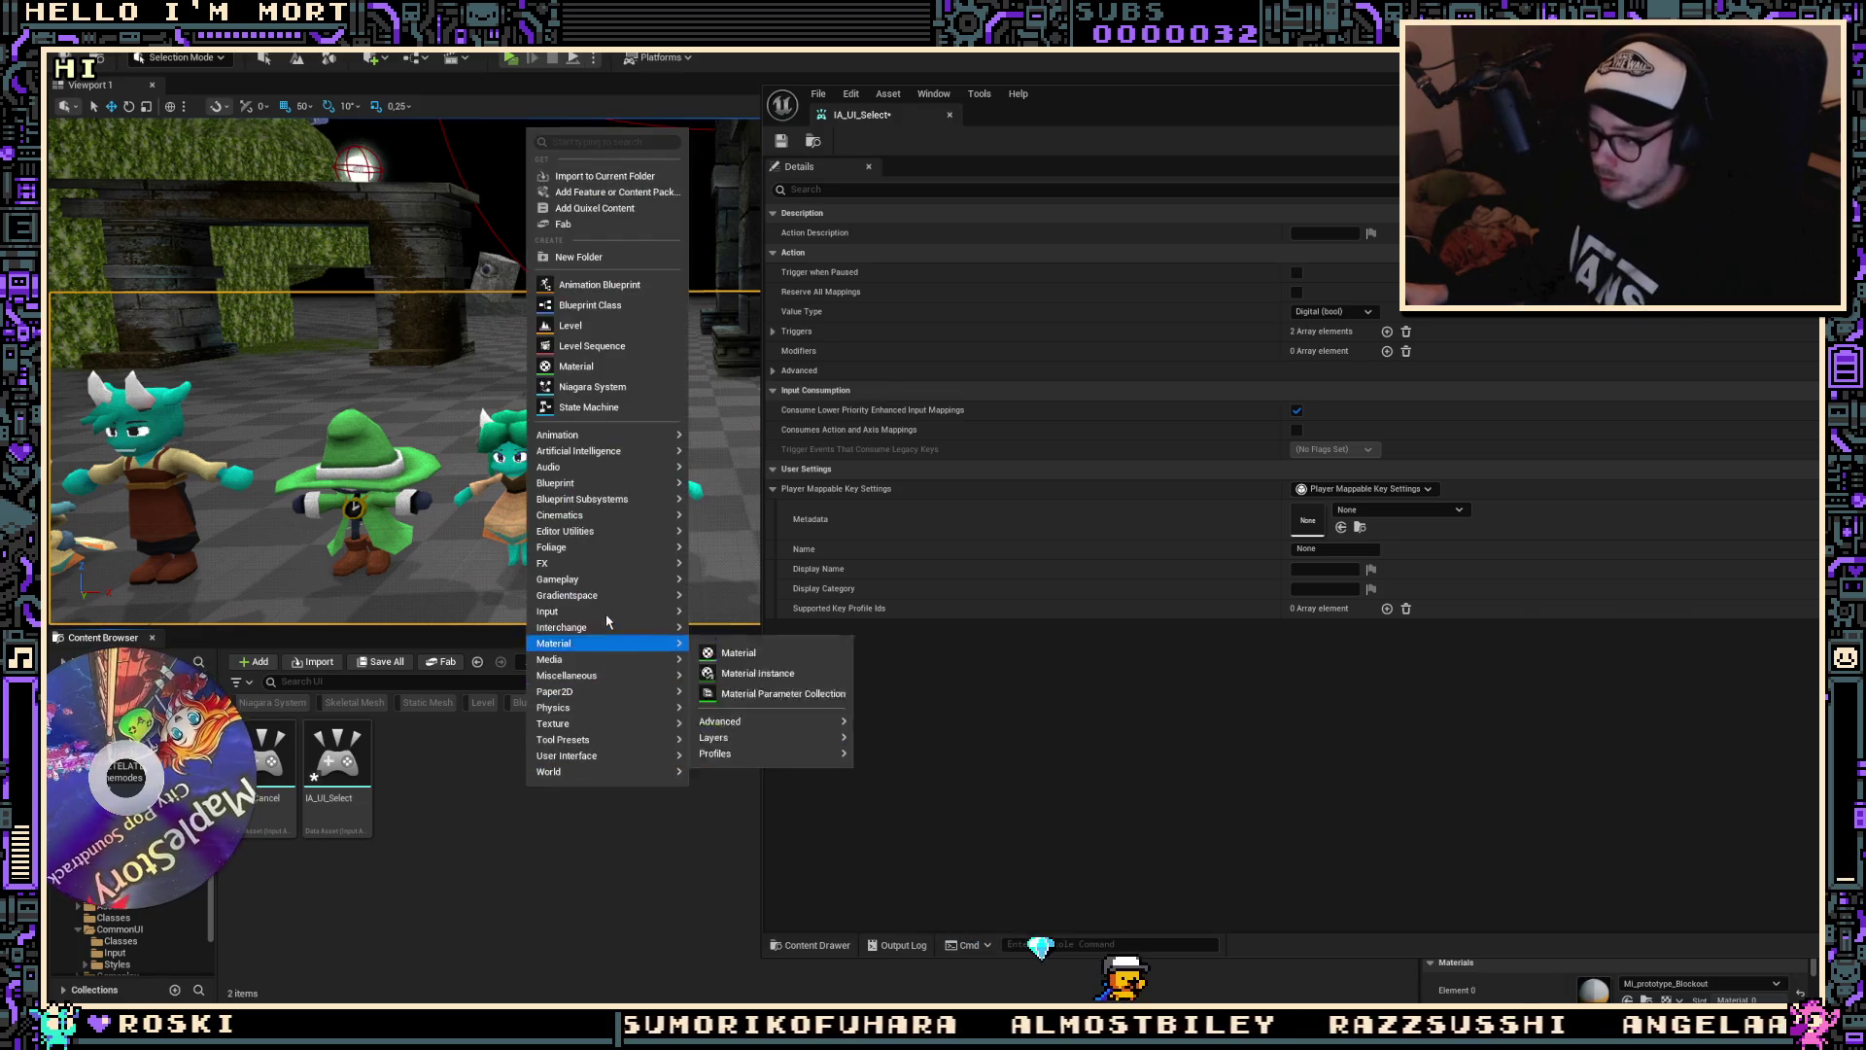
pyautogui.moveTo(589, 662)
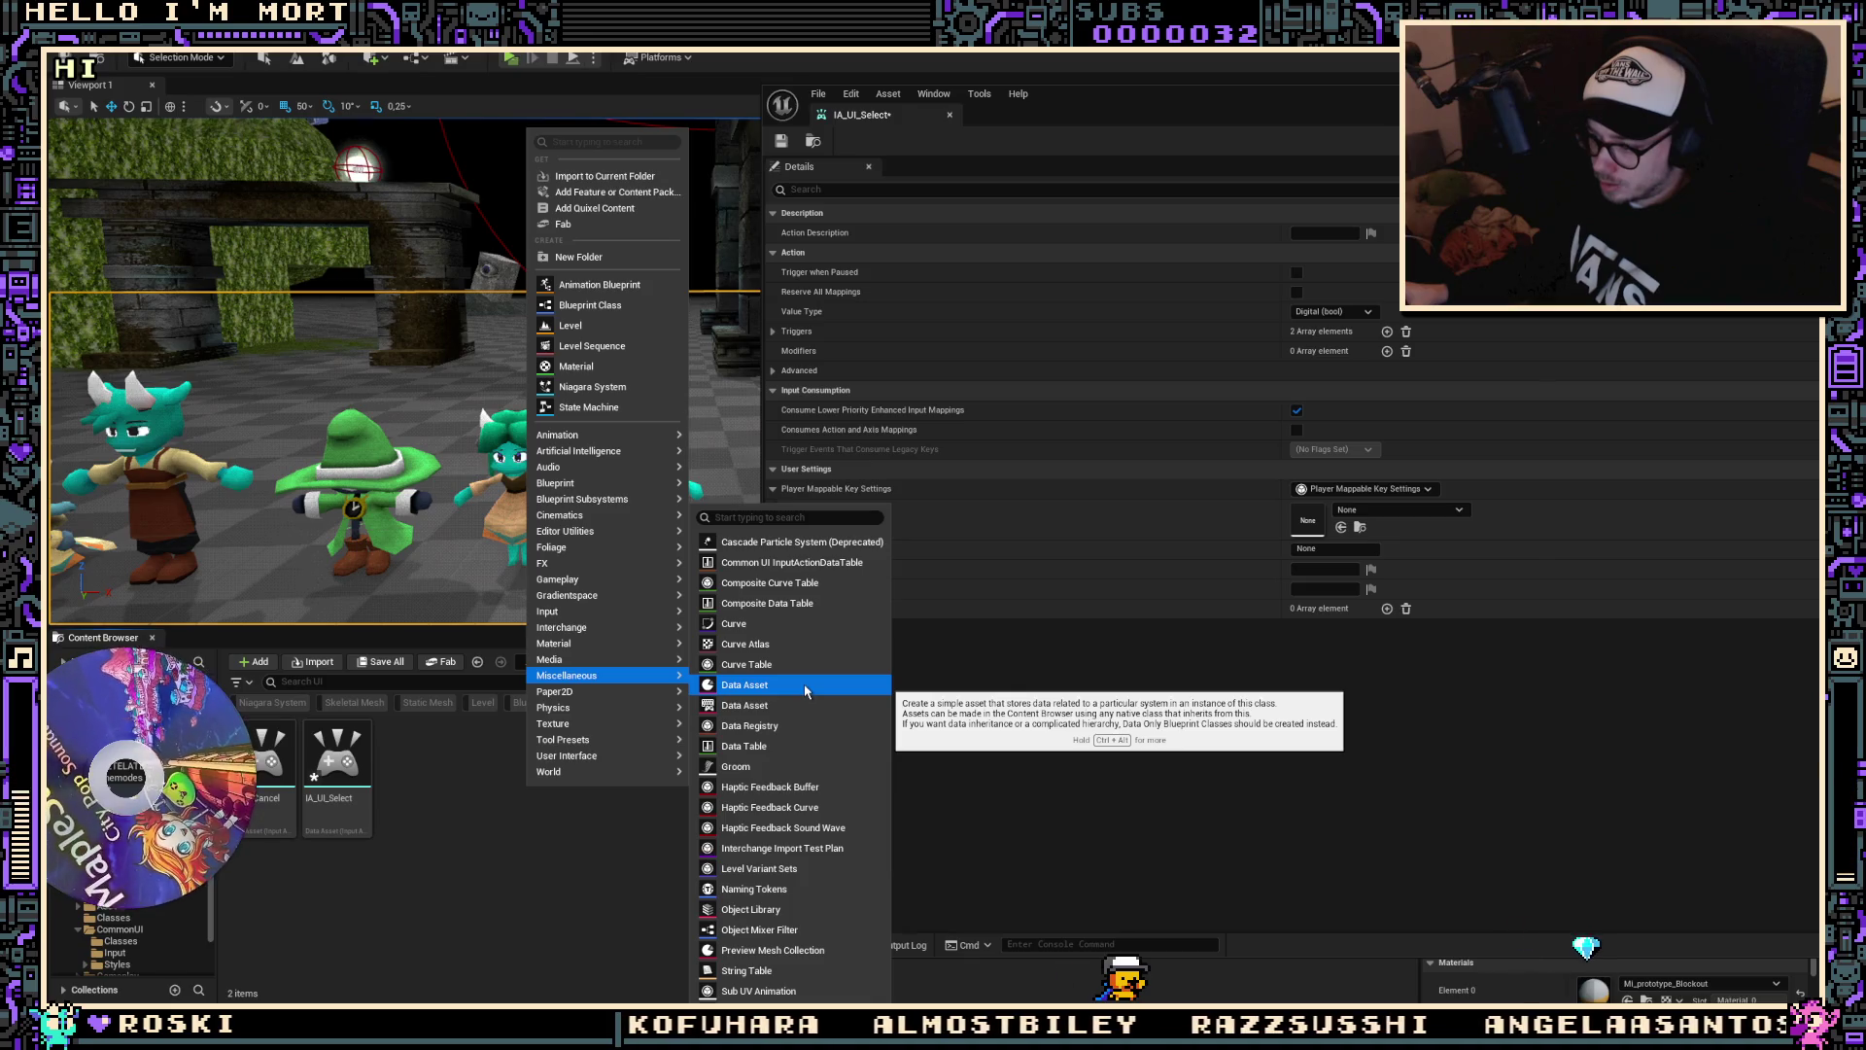
pyautogui.write('pd')
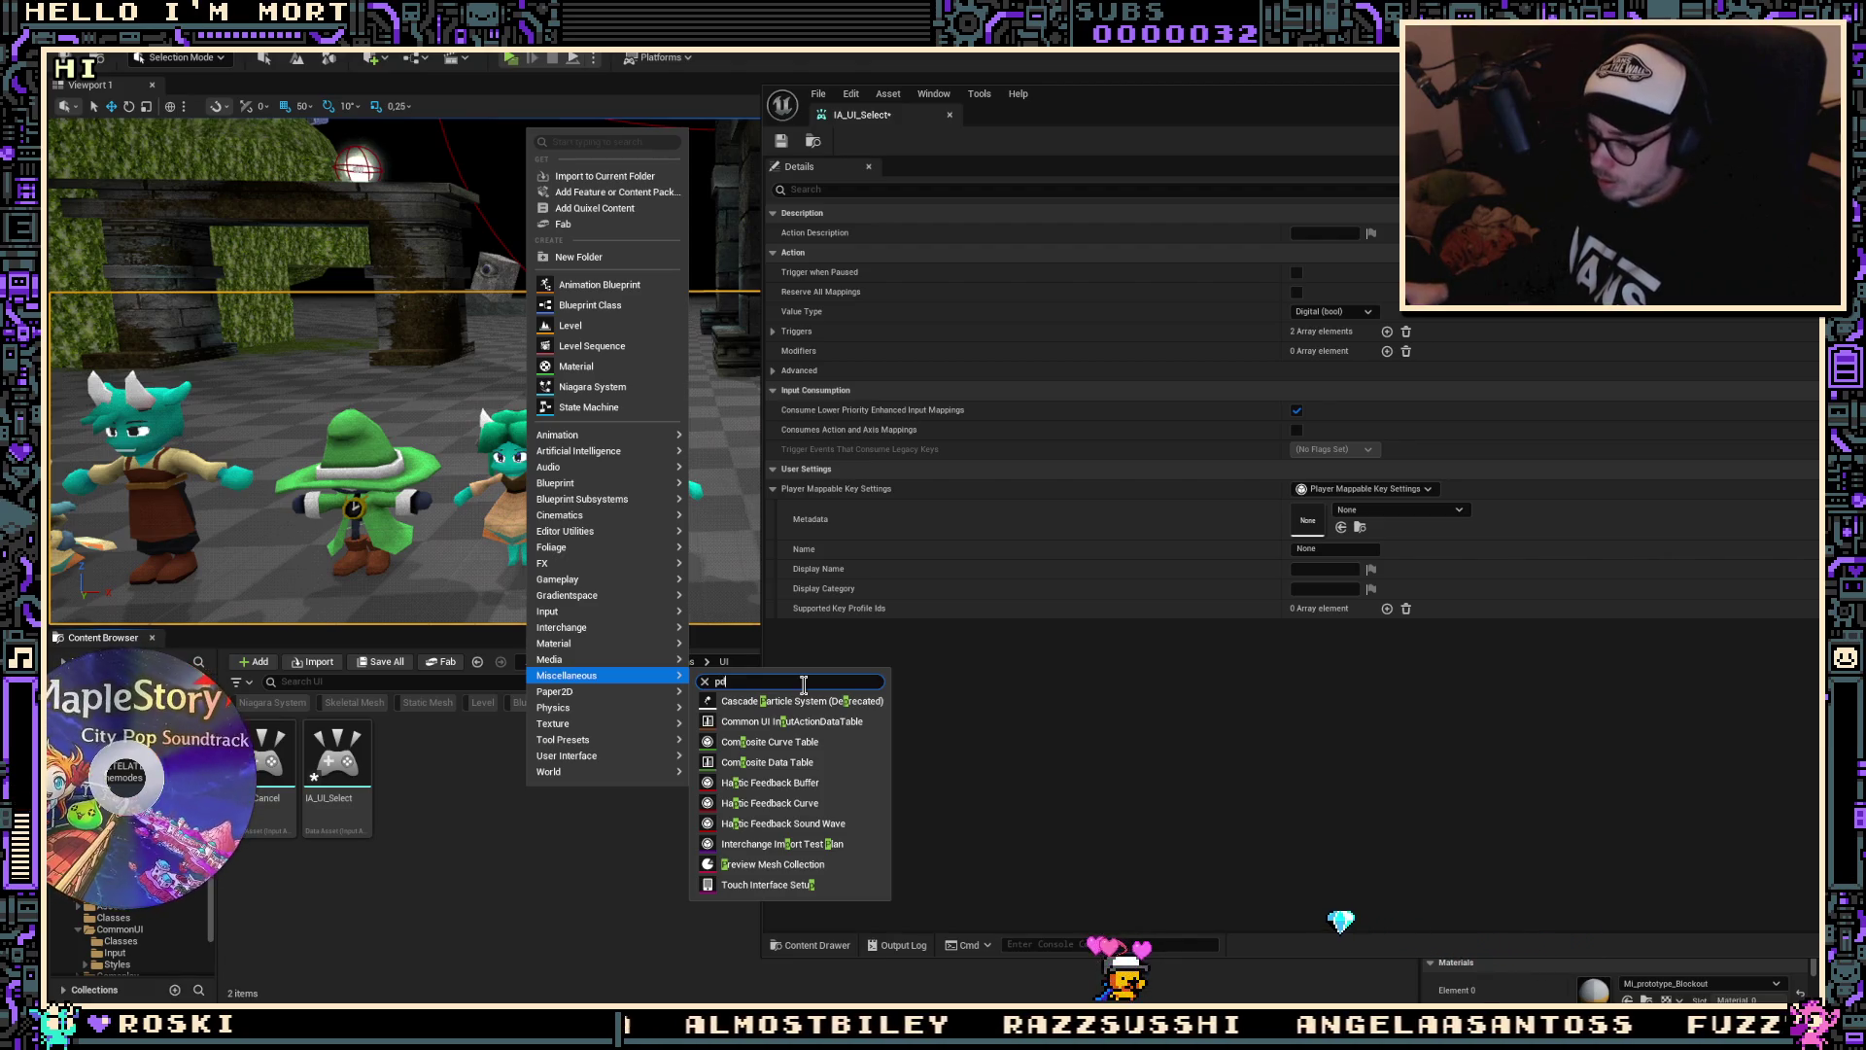
pyautogui.press('BackSpace')
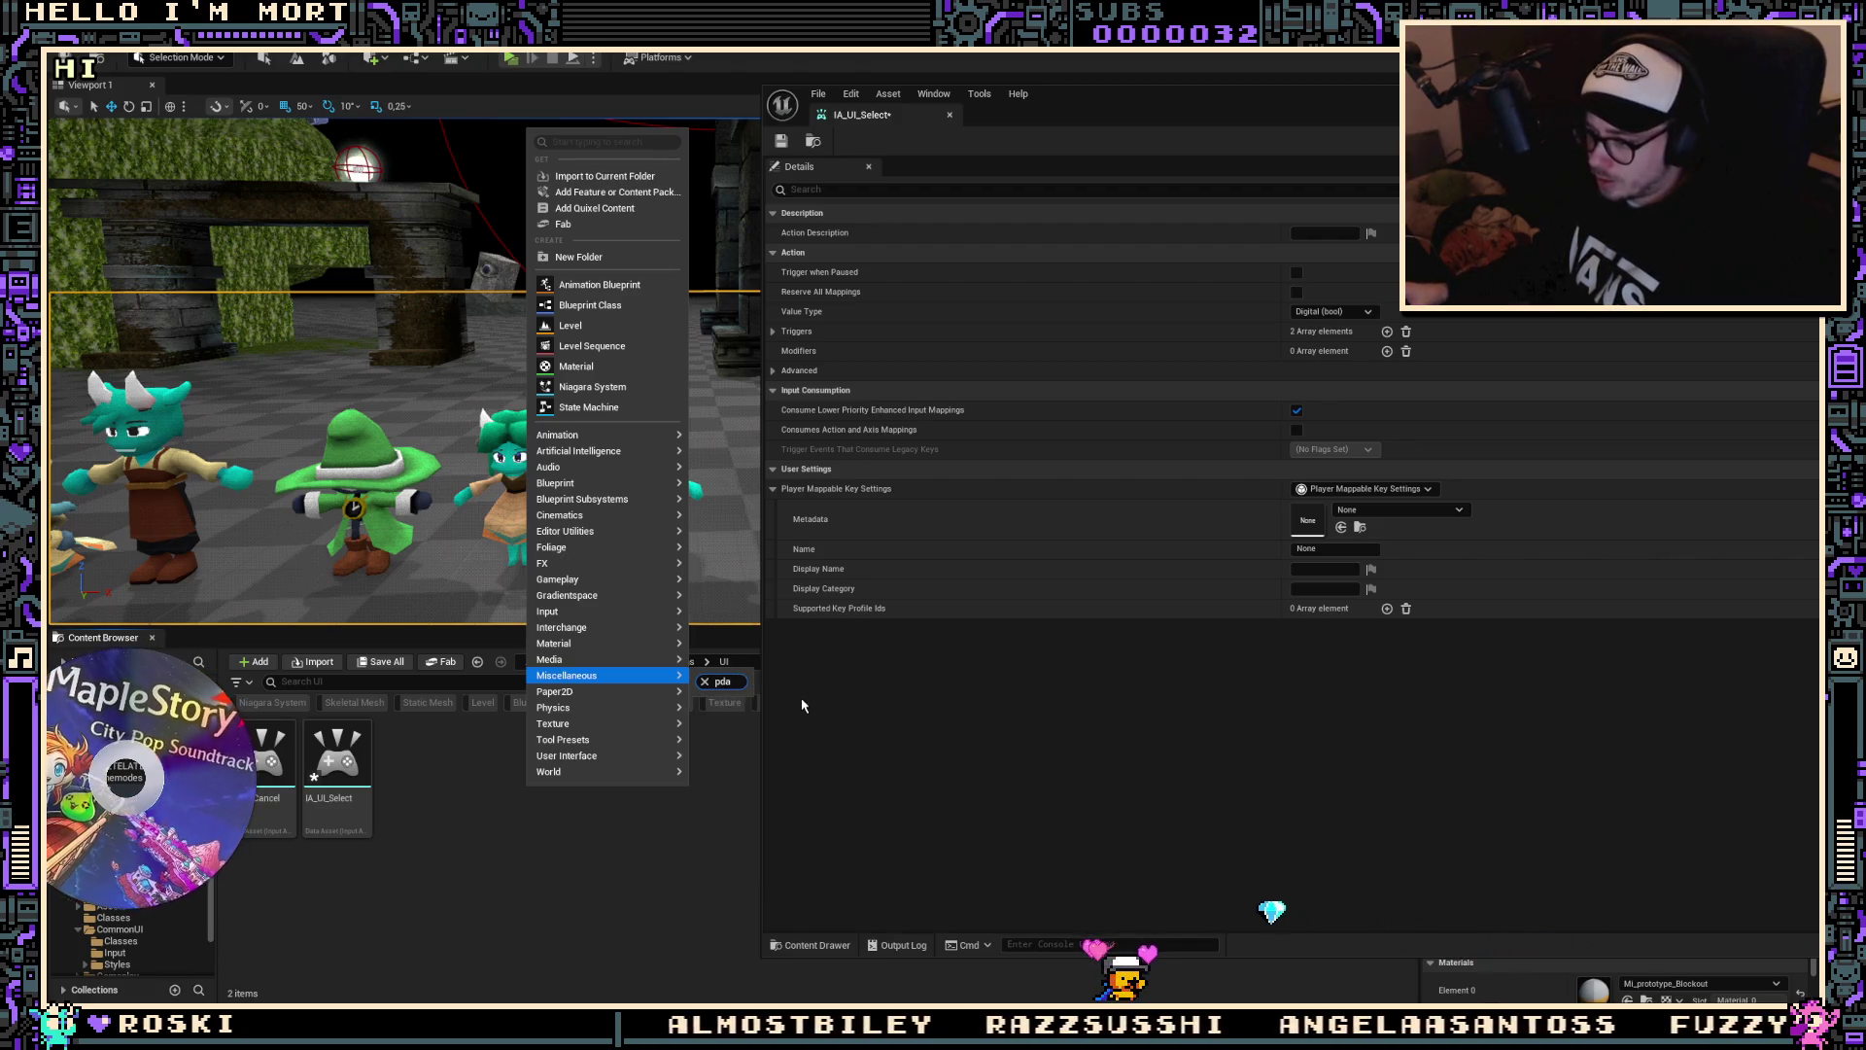
pyautogui.click(450, 798)
pyautogui.rightClick(450, 797)
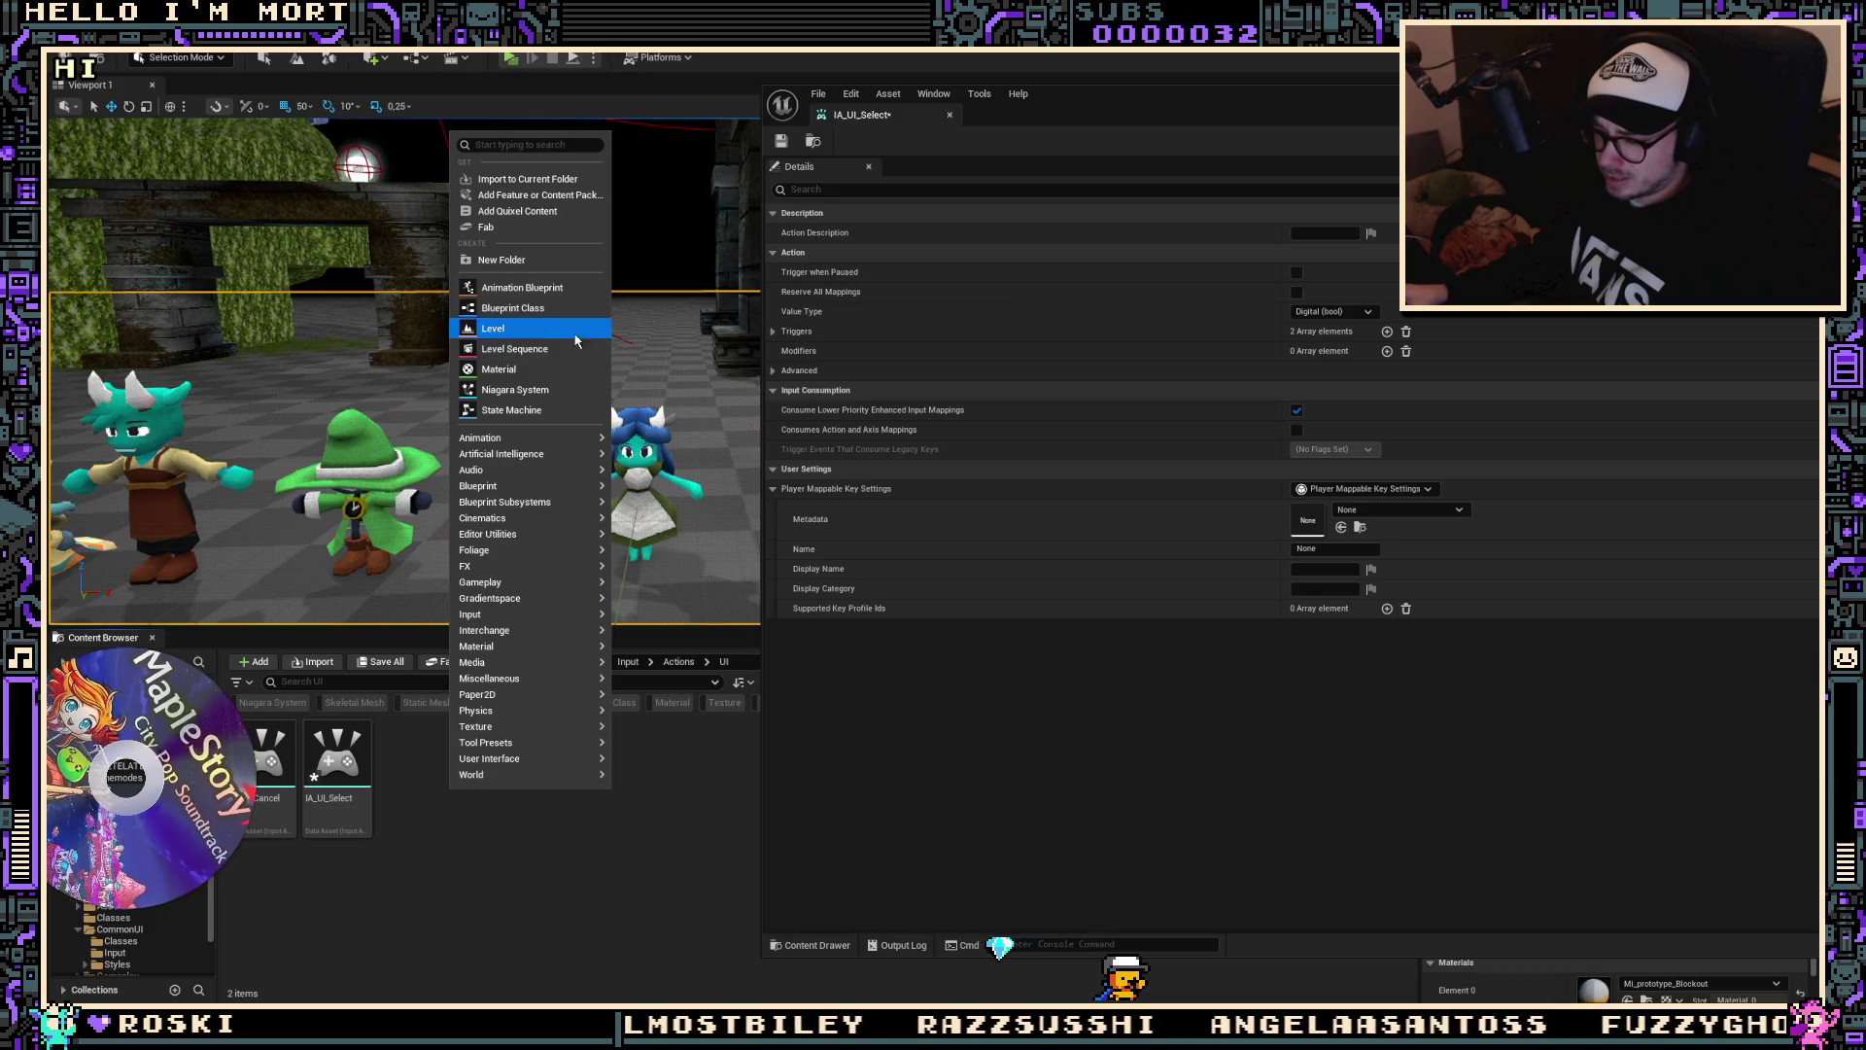
pyautogui.press('Escape')
pyautogui.write('d')
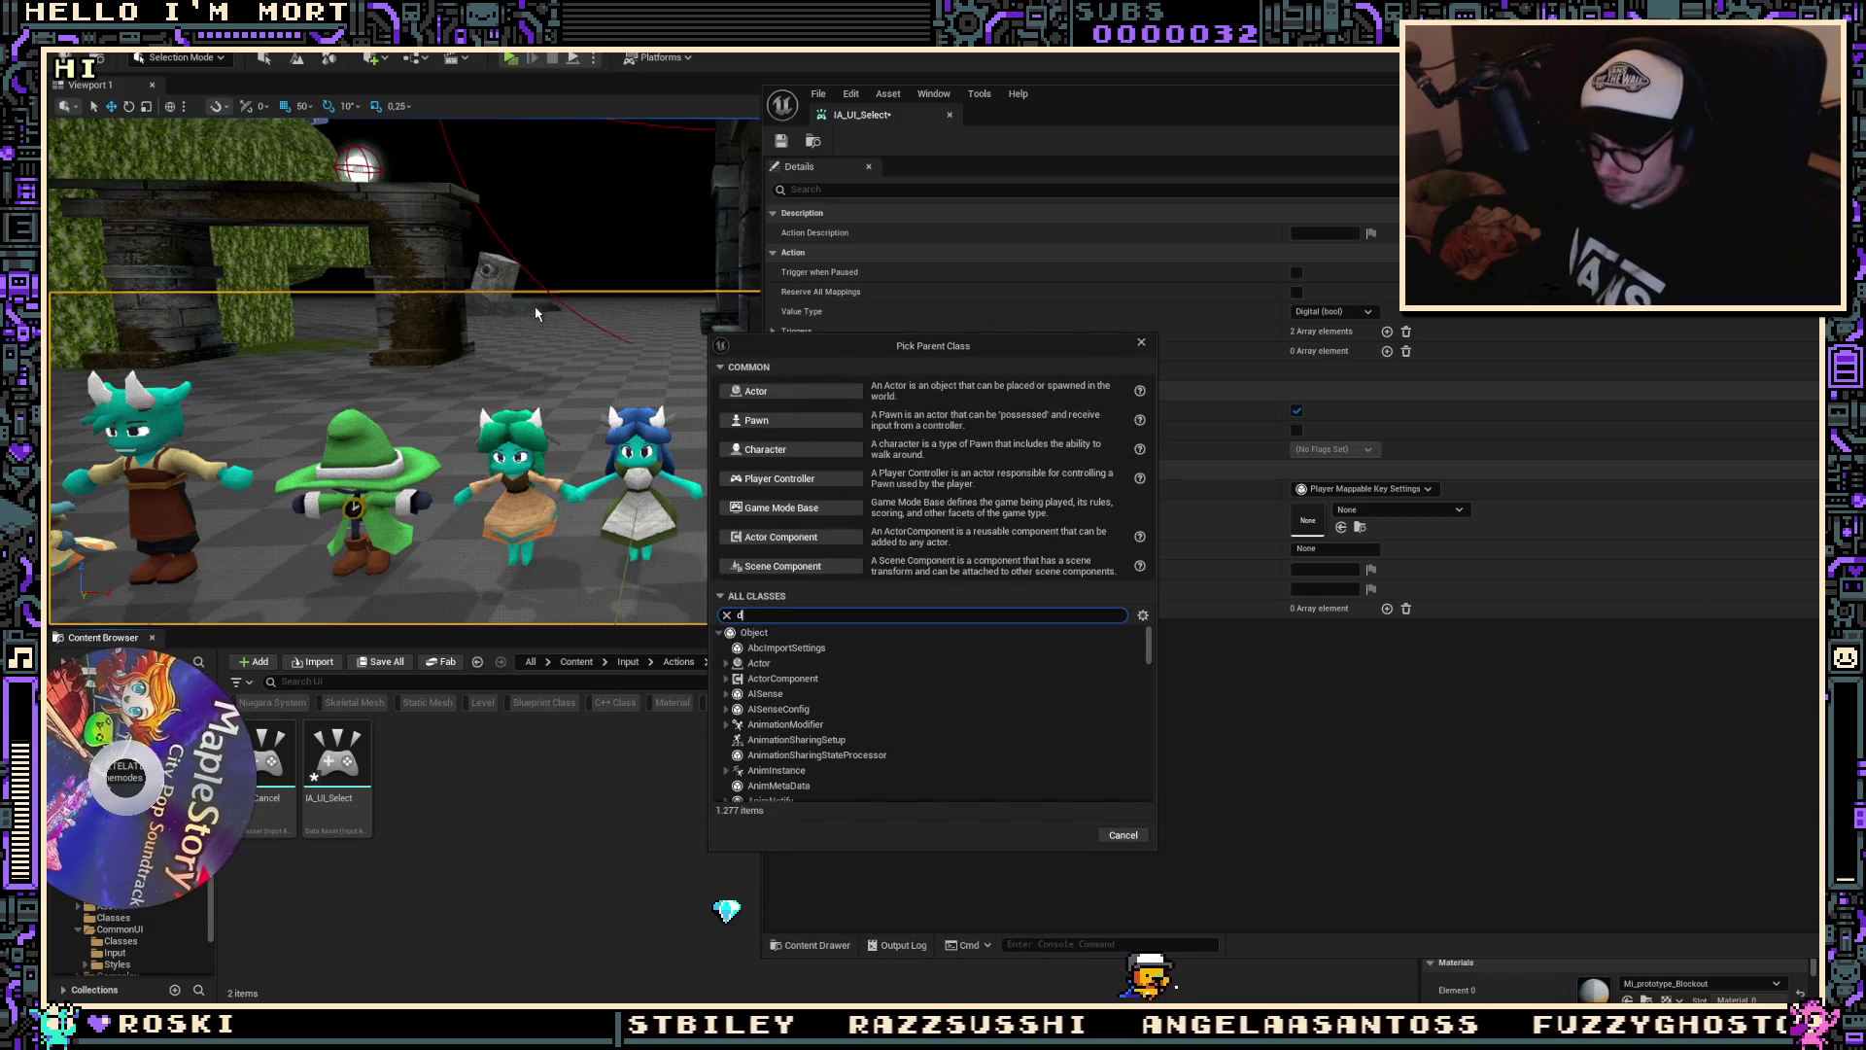
pyautogui.write('ata asset')
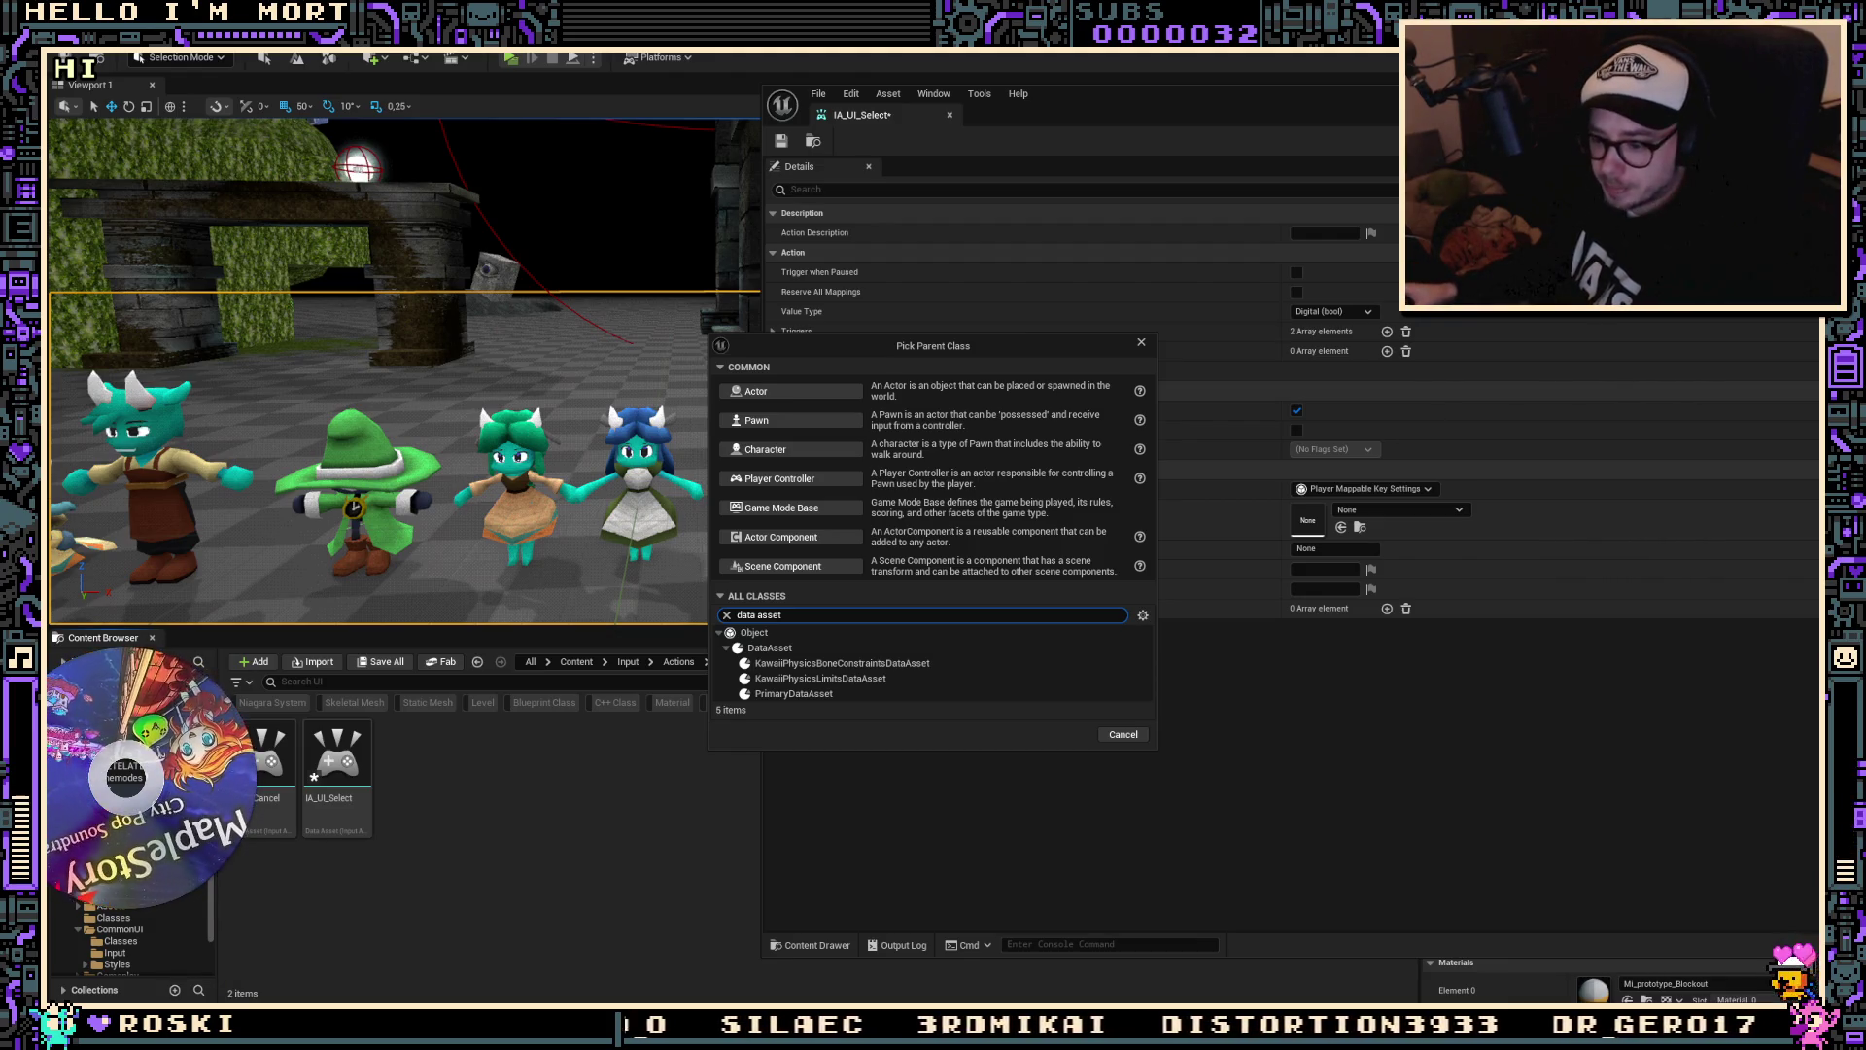
# Step: Review the parent classes filtered to DataAsset, PrimaryDataAsset and two KawaiiPhysics data assets
pyautogui.moveTo(204, 1016)
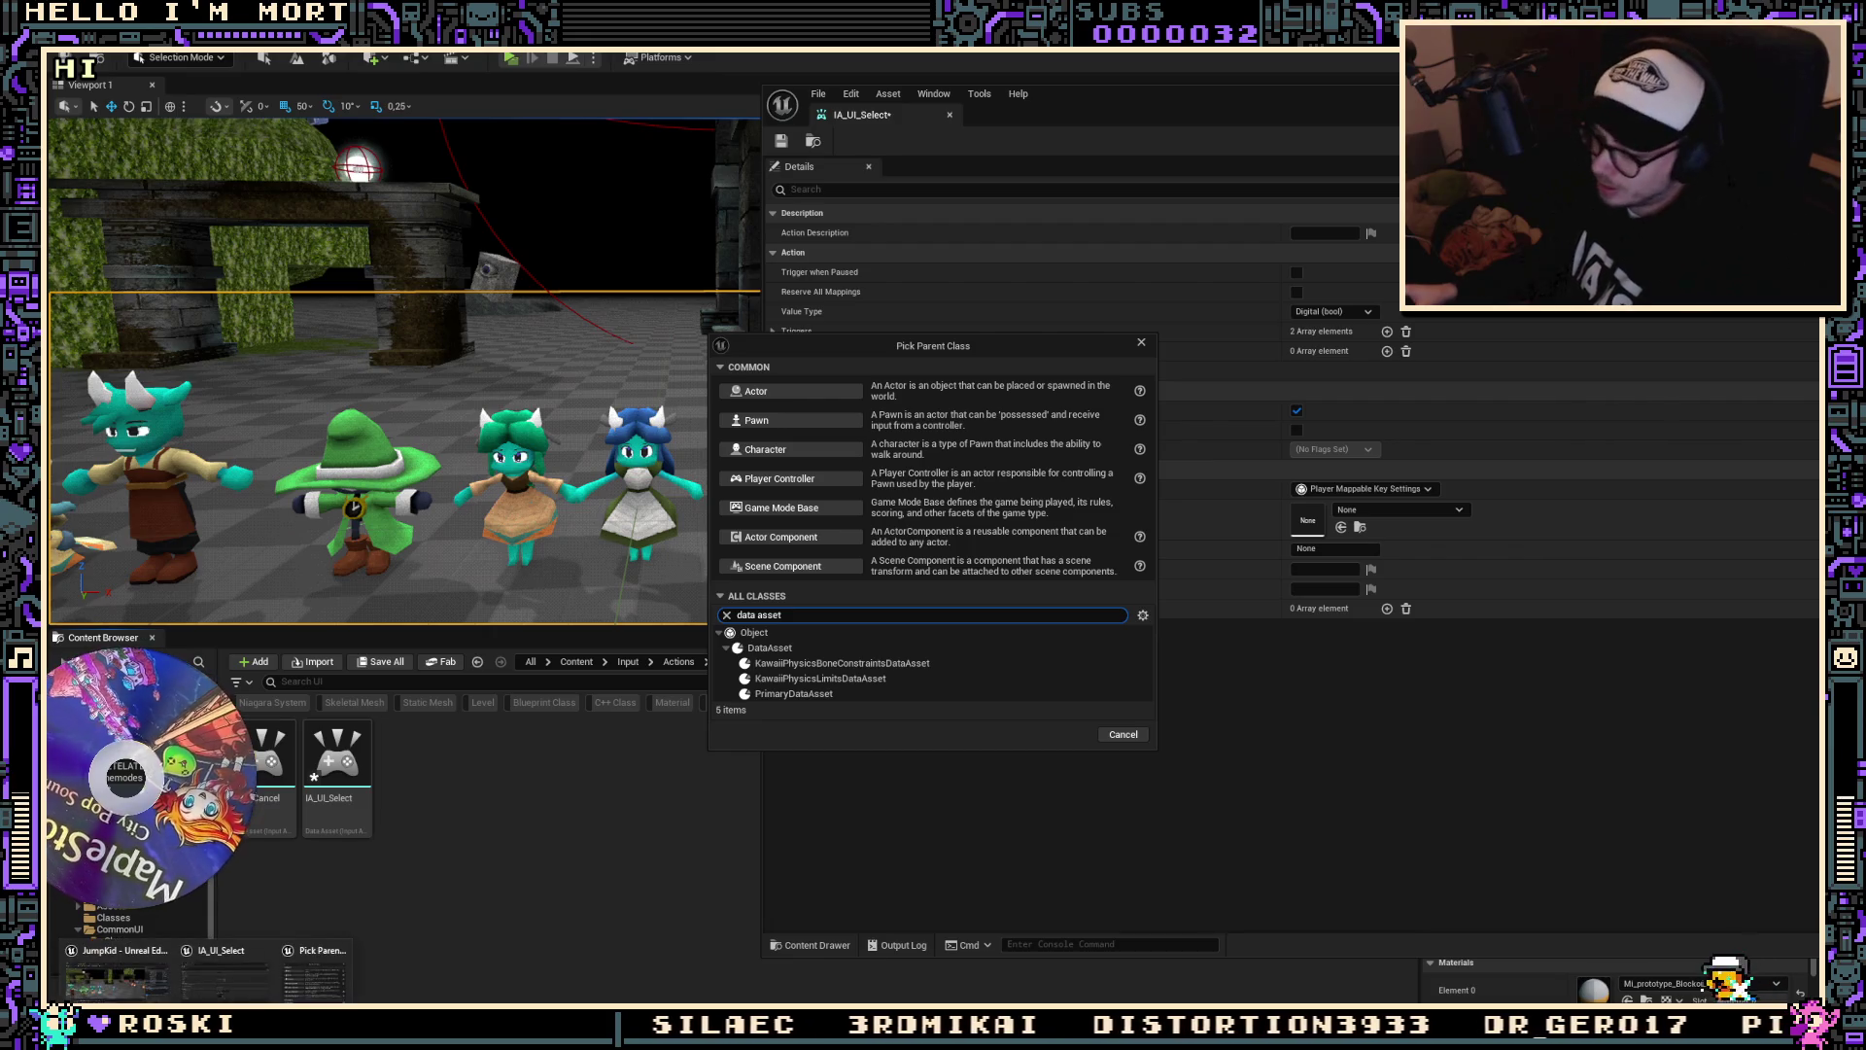